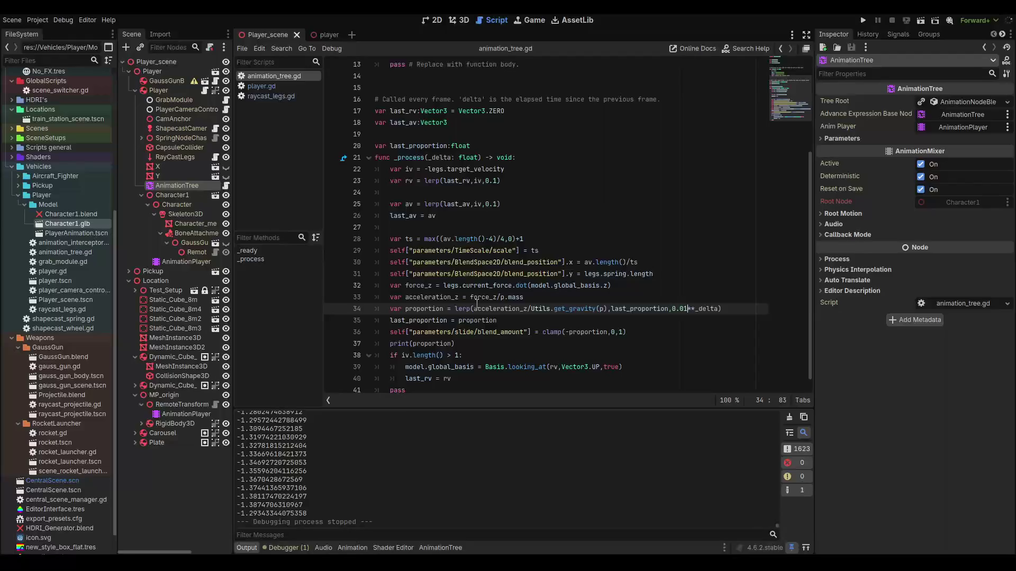
- Switch to the player scene and show its character model in the 3D workspace
mouse_move(479, 300)
mouse_move(560, 290)
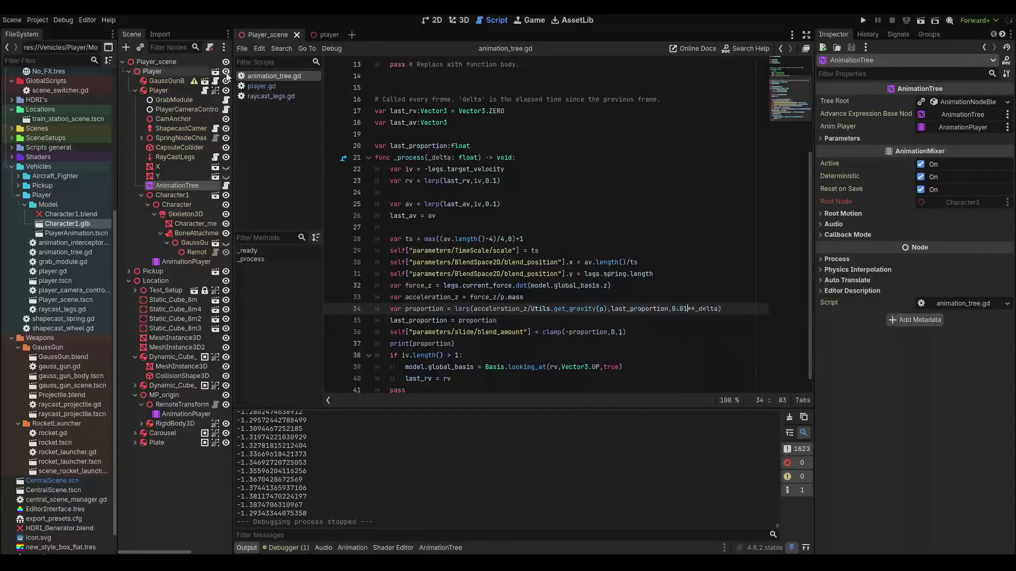
left_click(326, 36)
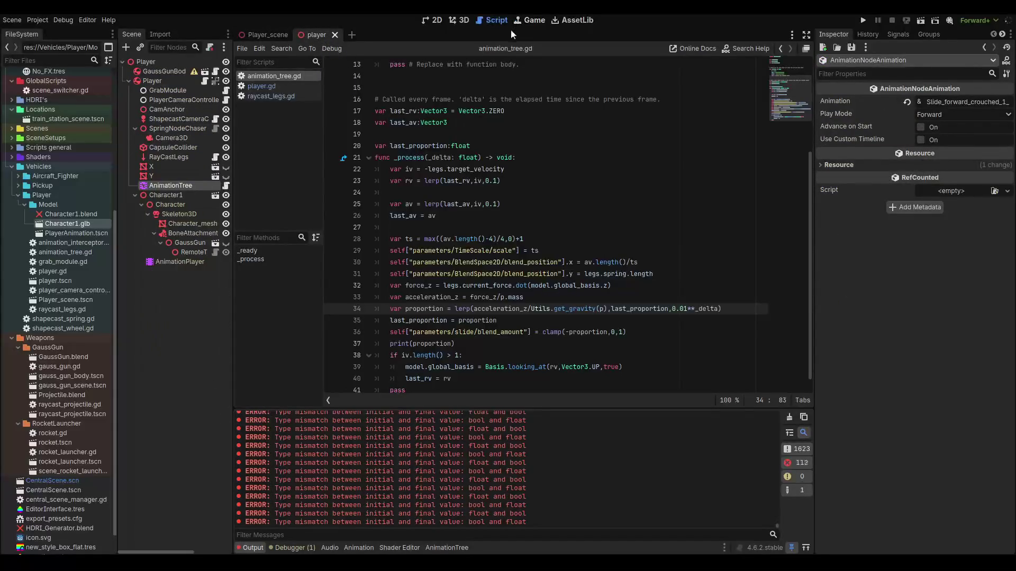
left_click(459, 21)
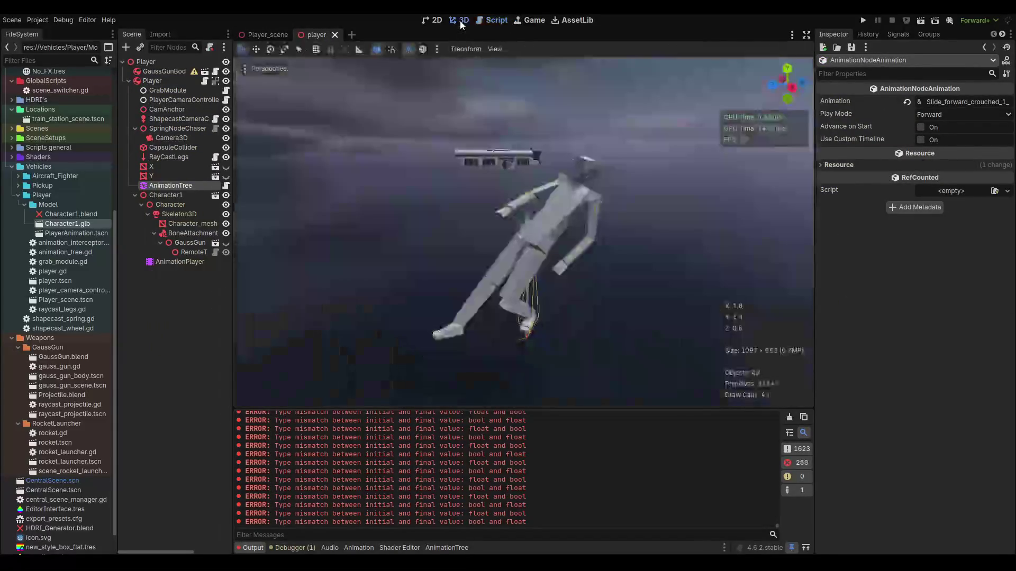
- Scrub the Idle animation, then preview Slide_forward_crouched_1_2 in Character1.glb's import settings
left_click(359, 548)
mouse_move(360, 389)
left_mouse_down()
mouse_move(398, 389)
mouse_move(328, 388)
left_mouse_up()
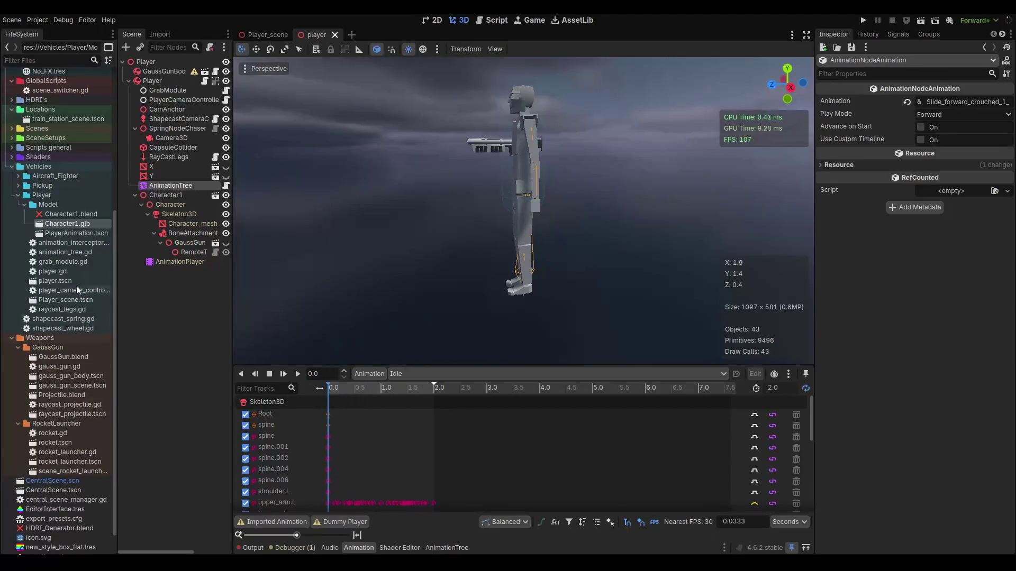
double_click(69, 224)
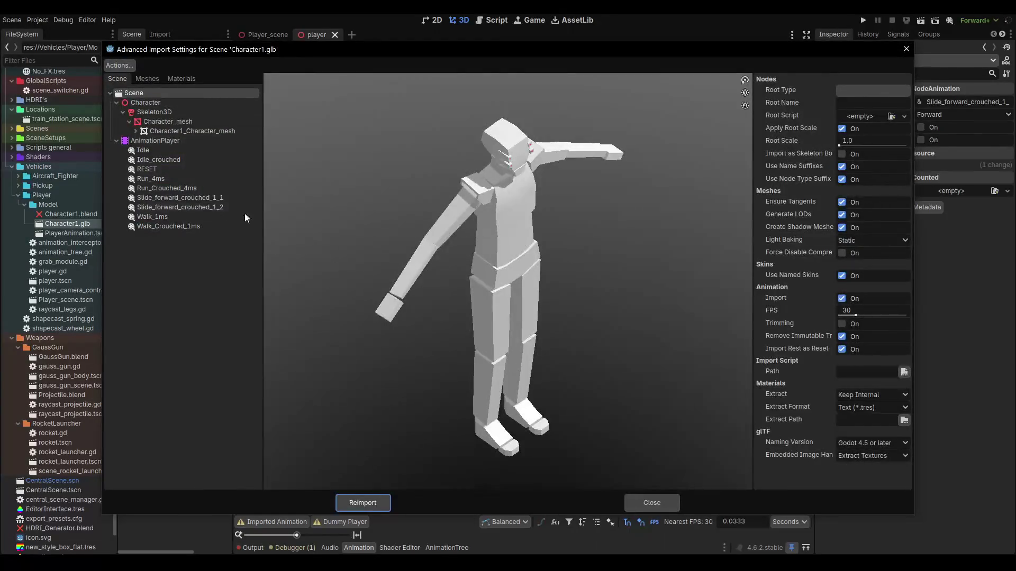
left_click(201, 207)
mouse_move(485, 252)
left_mouse_down()
mouse_move(363, 228)
mouse_move(433, 241)
left_mouse_up()
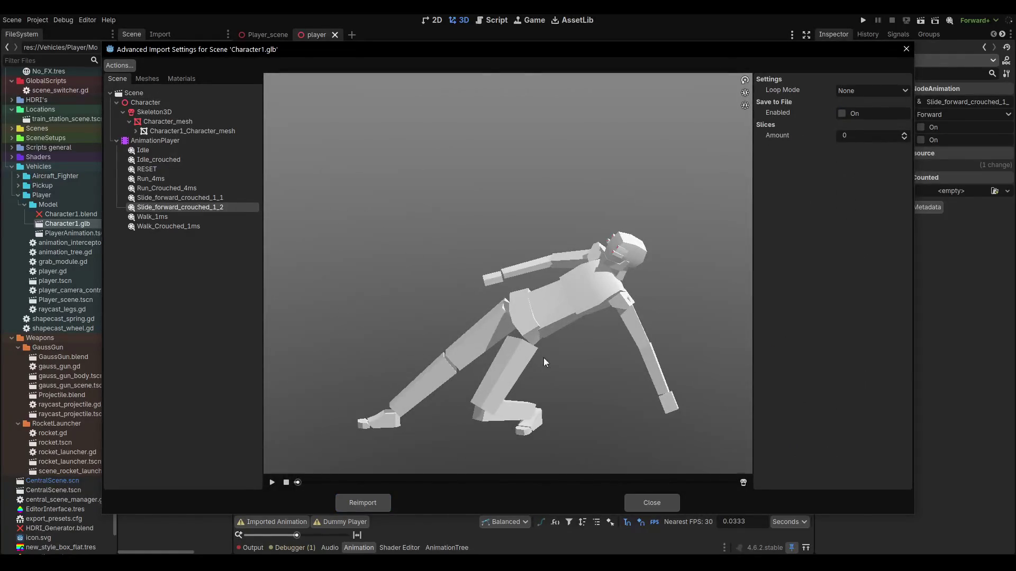
- Set the slide animation's loop mode and reimport Character1.glb
left_click(859, 90)
left_click(852, 116)
left_click(372, 502)
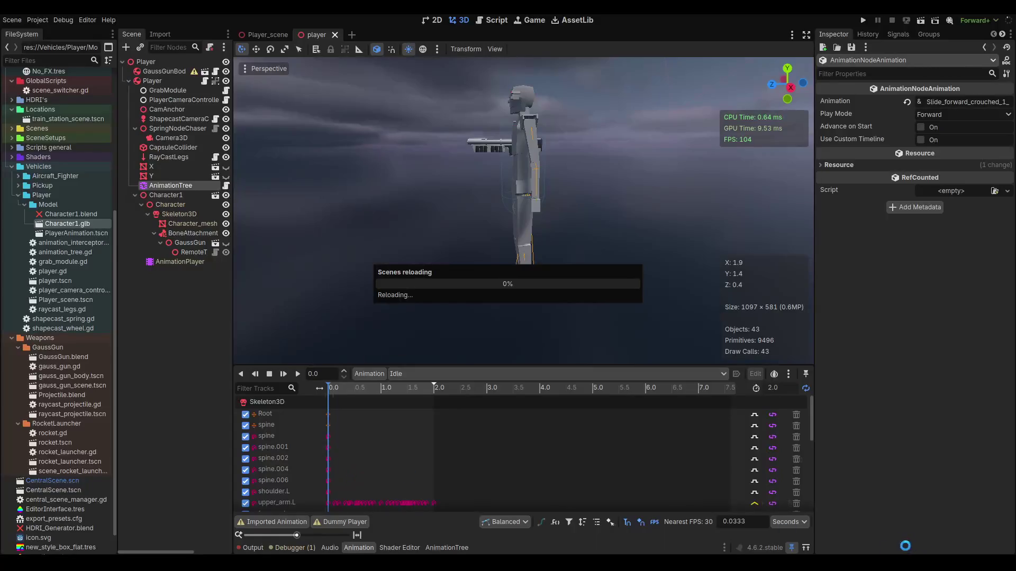
left_click(874, 564)
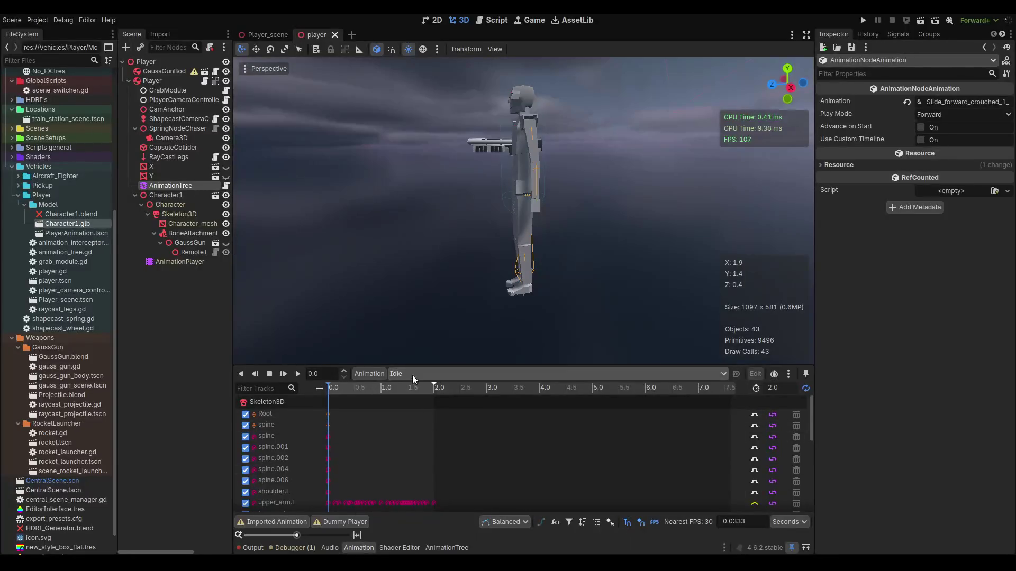
- Play Slide_forward_crouched_1_2 on the character, orbit around it, and show the AnimationTree graph
left_click(412, 374)
left_click(474, 446)
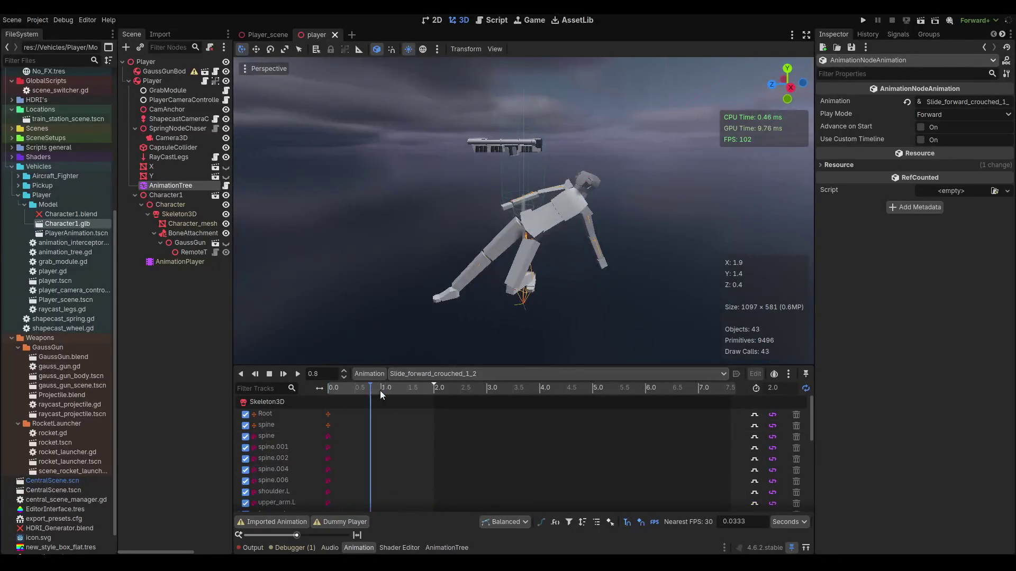
left_click(251, 548)
mouse_move(537, 337)
left_mouse_down()
mouse_move(465, 319)
mouse_move(439, 329)
left_mouse_up()
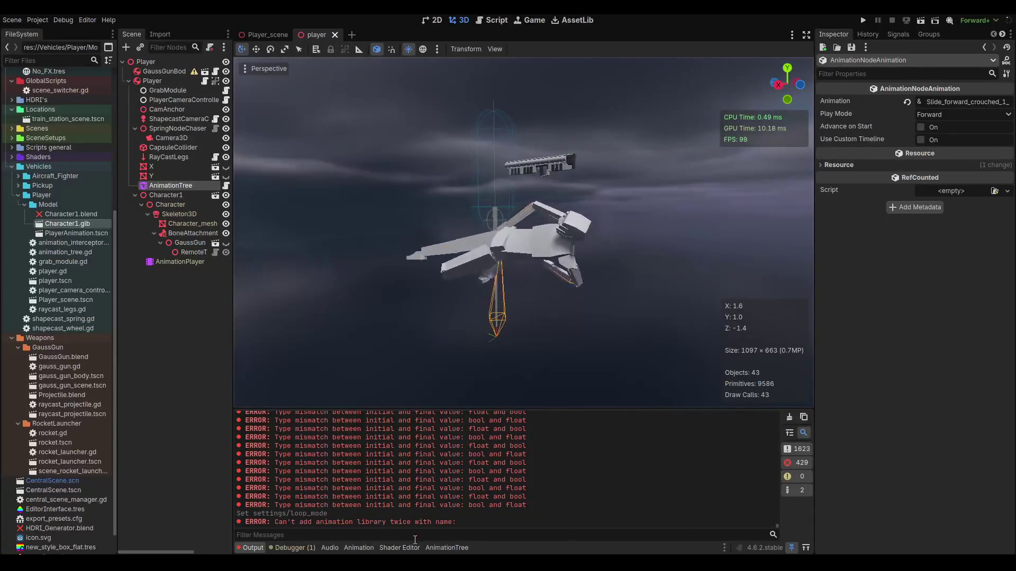
mouse_move(529, 338)
left_mouse_down()
mouse_move(557, 319)
mouse_move(610, 316)
left_mouse_up()
left_click(446, 548)
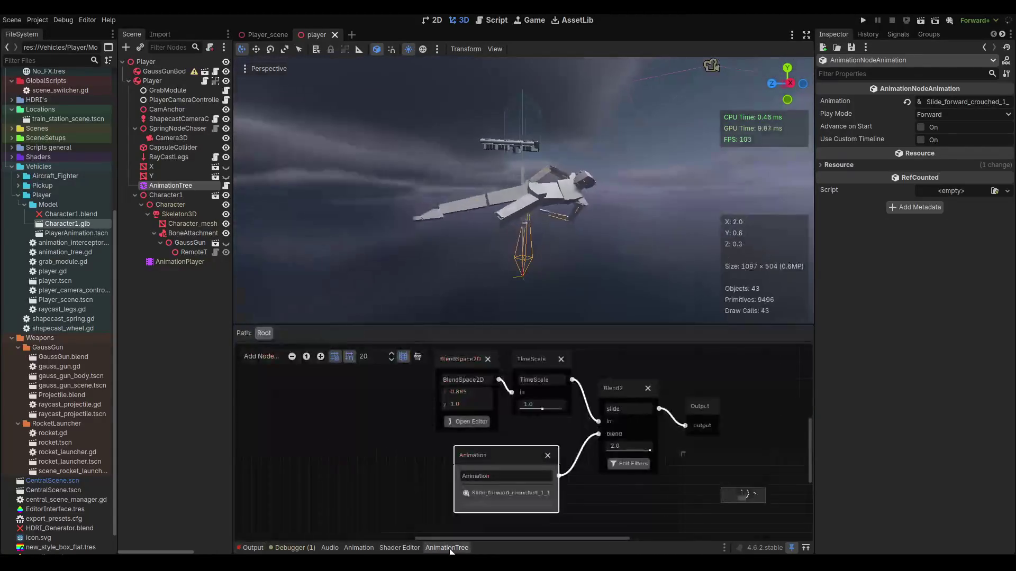
- Add an Add2 node between Blend2 and the output, with its add amount set to 1.0
scroll(523, 446, "right", 2)
mouse_move(605, 446)
left_mouse_down()
mouse_move(571, 449)
mouse_move(614, 448)
mouse_move(568, 443)
mouse_move(602, 443)
left_mouse_up()
right_click(636, 449)
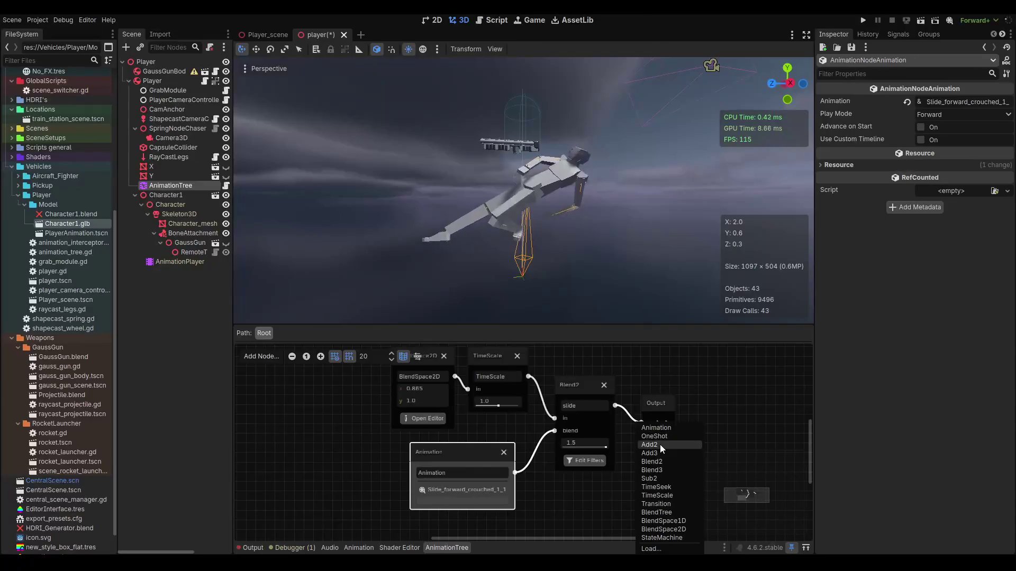
left_click(658, 444)
left_click_drag(643, 452, 614, 444)
mouse_move(530, 410)
left_mouse_down()
mouse_move(583, 477)
mouse_move(508, 374)
mouse_move(523, 360)
mouse_move(597, 477)
mouse_move(503, 463)
mouse_move(598, 489)
left_mouse_up()
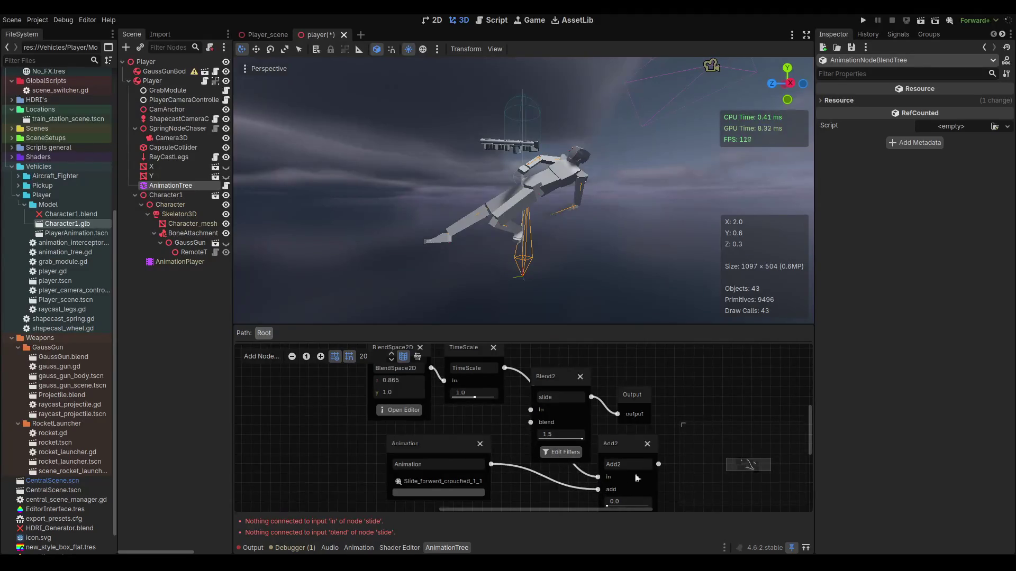
mouse_move(617, 413)
left_mouse_down()
mouse_move(659, 464)
mouse_move(586, 444)
left_mouse_up()
left_click_drag(564, 484, 594, 484)
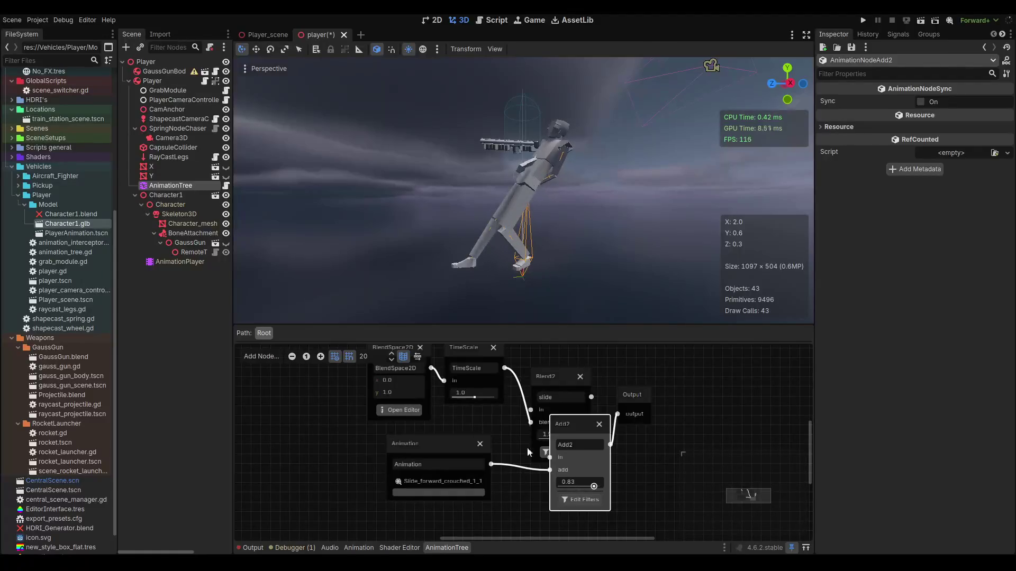
mouse_move(585, 483)
left_mouse_down()
mouse_move(602, 481)
mouse_move(494, 482)
mouse_move(575, 483)
left_mouse_up()
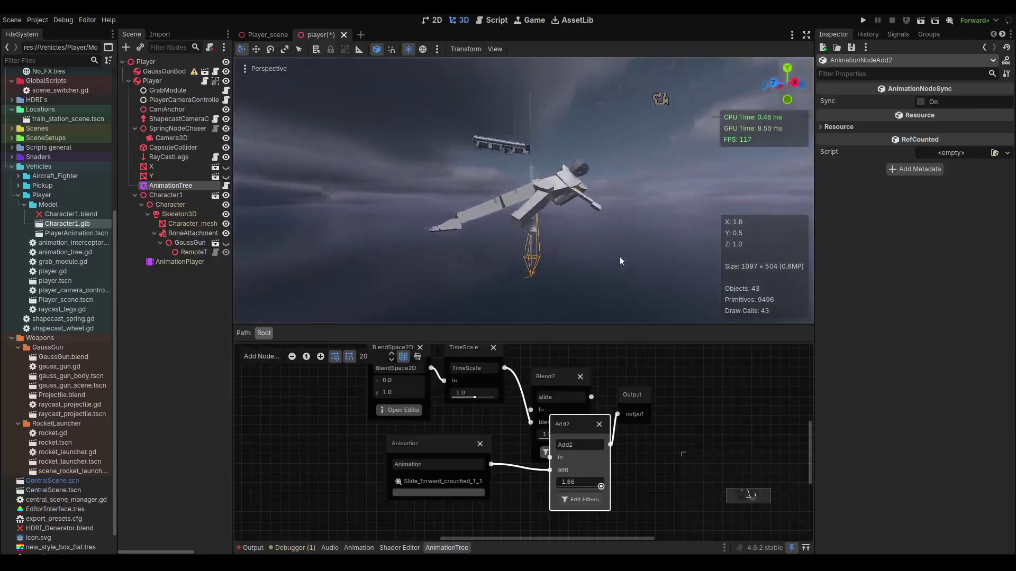
- Reconnect Blend2 to the output, delete Add2, and feed TimeScale into Blend2's in input
left_click_drag(591, 397, 617, 414)
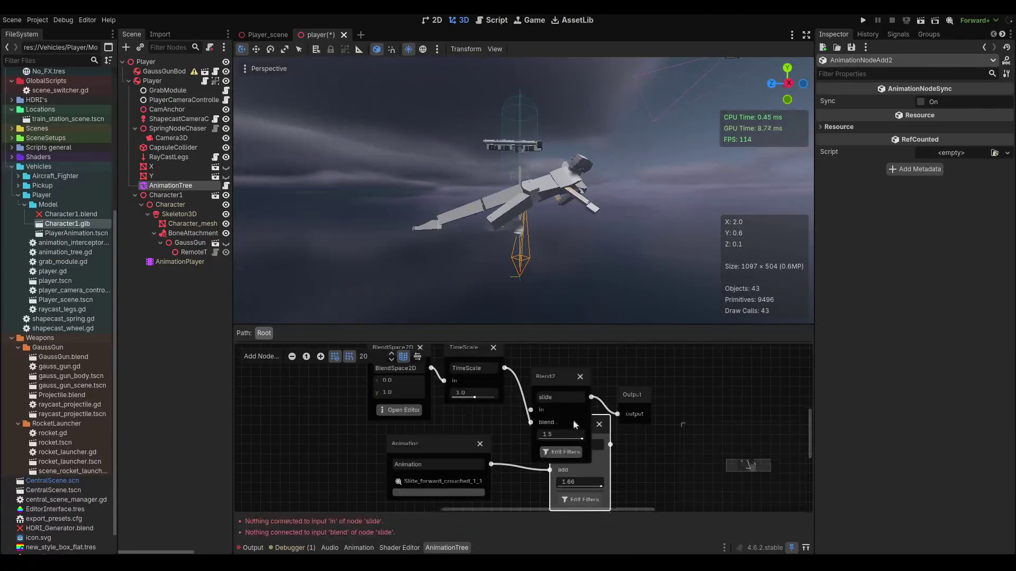
left_click(599, 424)
left_click_drag(504, 369, 531, 410)
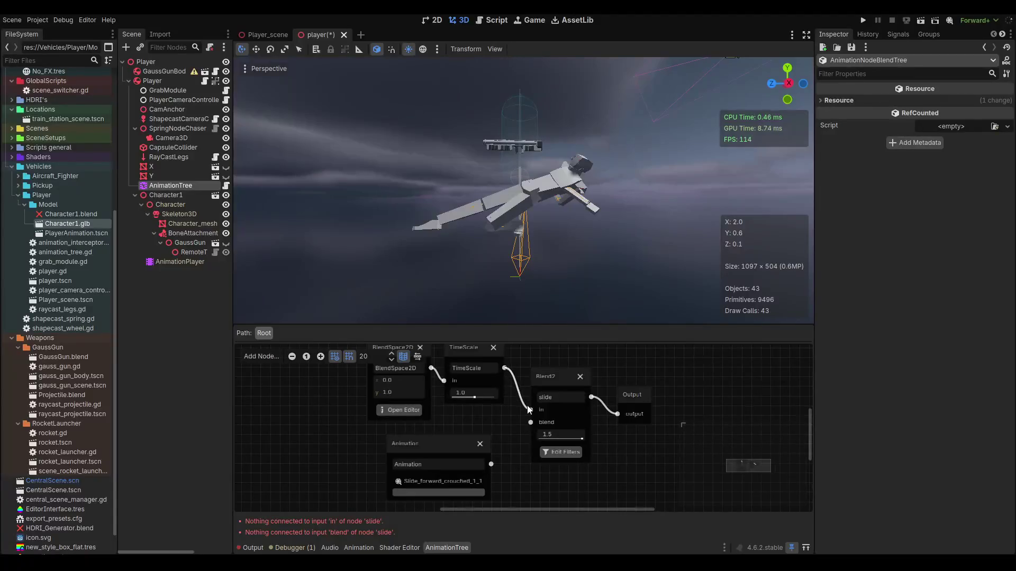
- Connect the Animation node to Blend2's blend input and edit the BlendSpace2D node's name
mouse_move(491, 464)
left_mouse_down()
mouse_move(531, 423)
mouse_move(541, 435)
mouse_move(582, 435)
left_mouse_up()
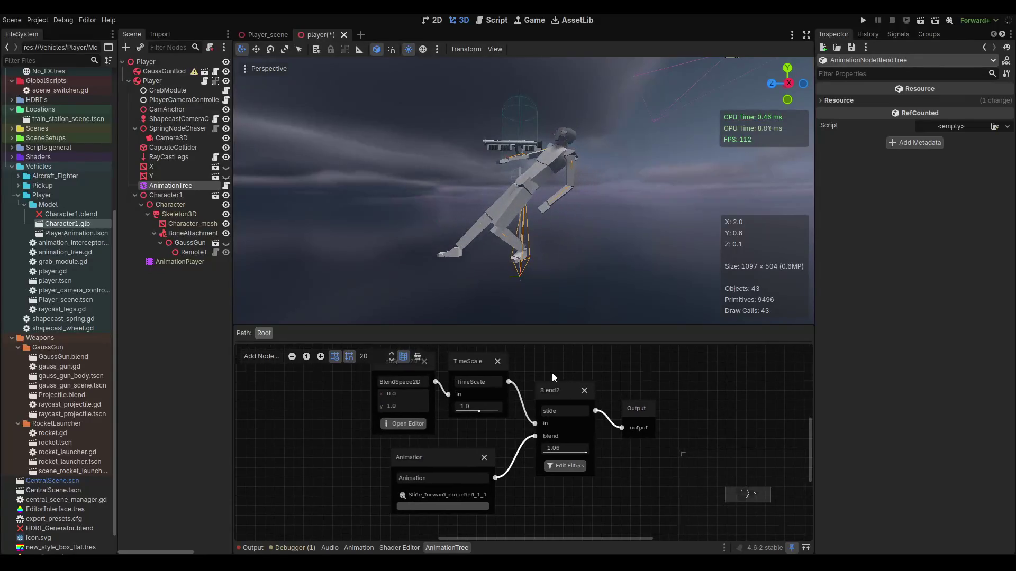
left_click(173, 186)
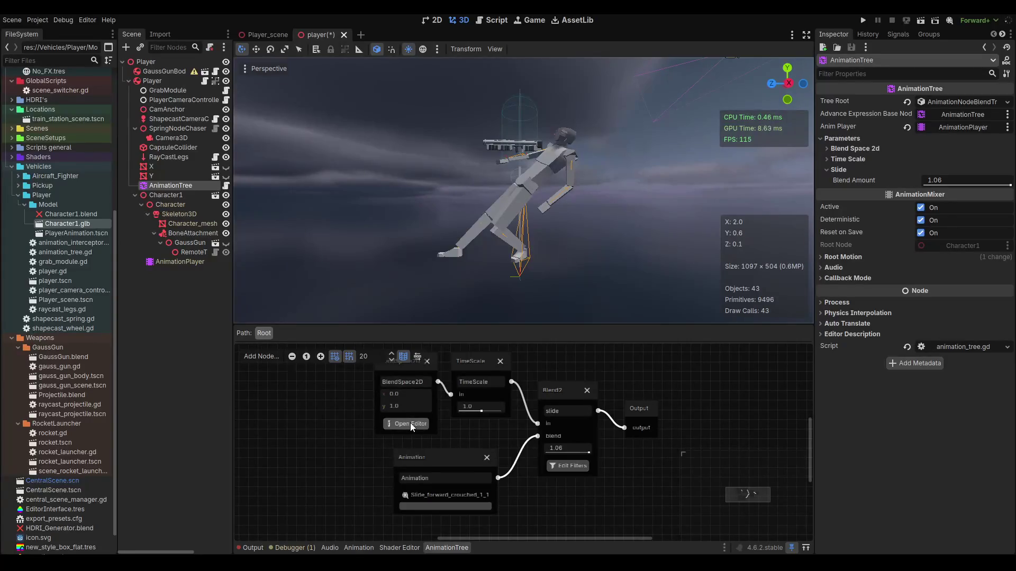
left_click(415, 382)
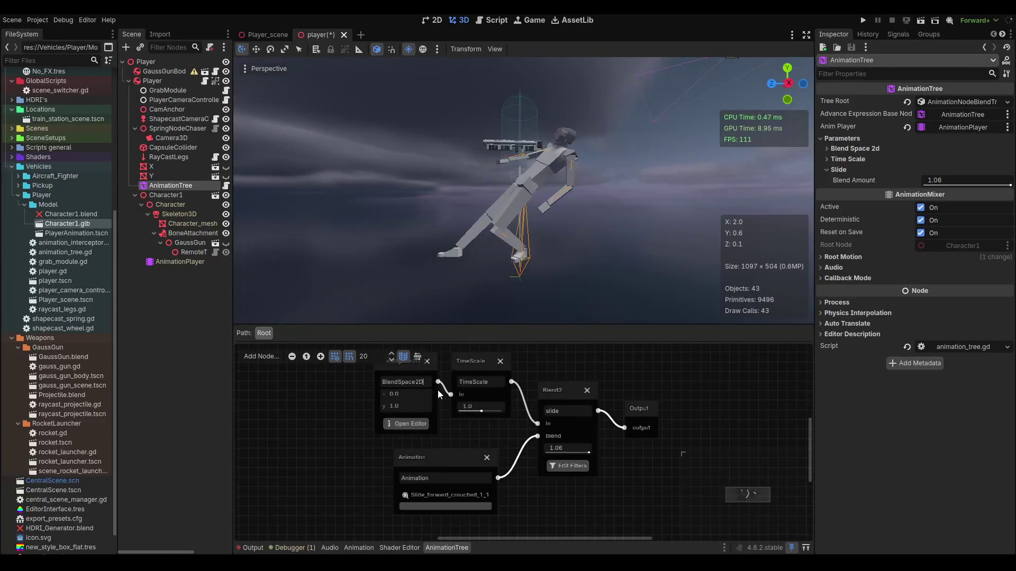
left_click(618, 376)
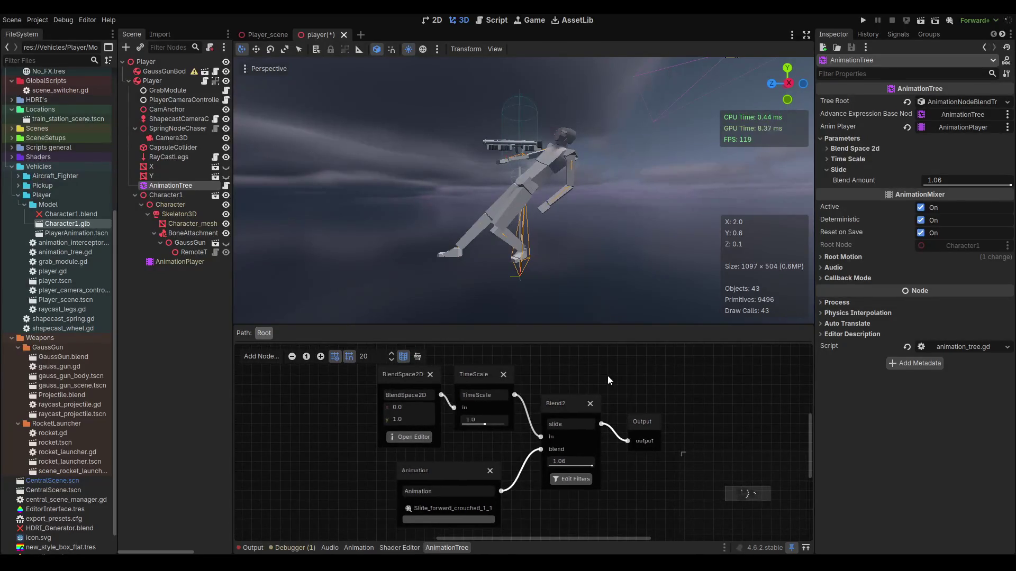
- Delete the Blend2 and slide Animation nodes, wiring TimeScale directly into the output
mouse_move(540, 437)
left_mouse_down()
mouse_move(577, 433)
mouse_move(566, 426)
left_mouse_up()
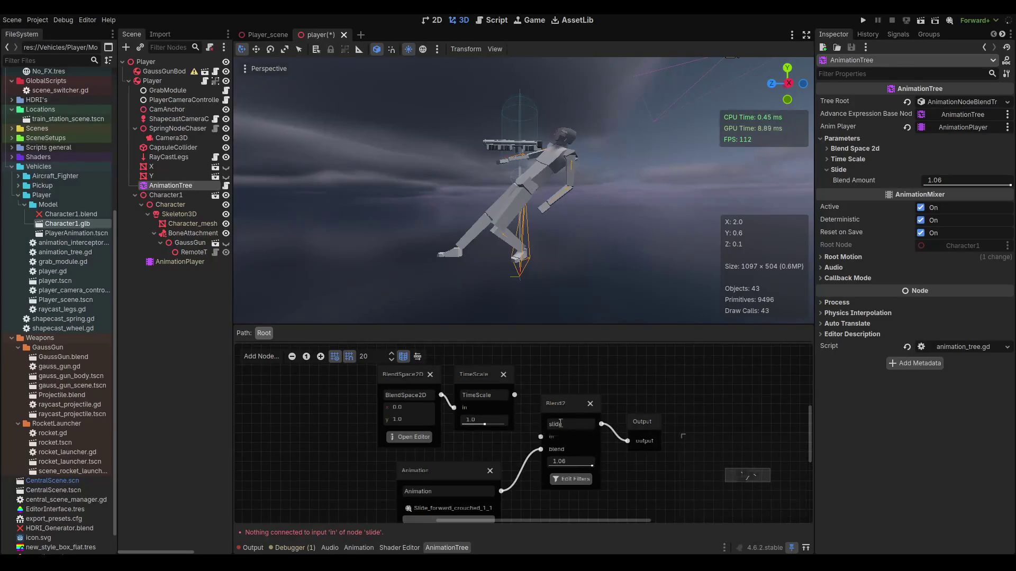
left_click(556, 406)
key("Delete")
left_click(423, 470)
key("Delete")
left_click_drag(514, 395, 612, 442)
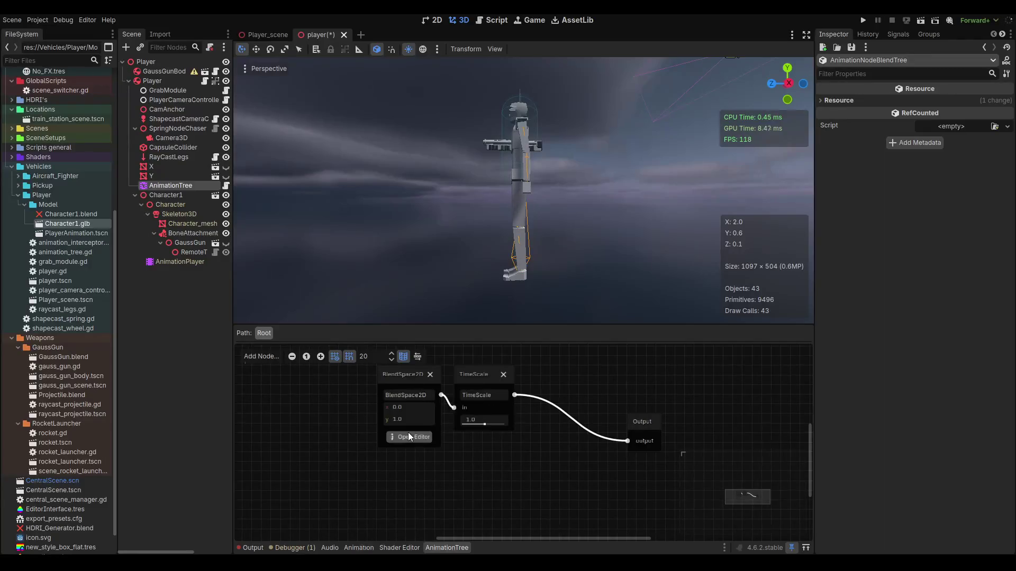
left_click(409, 436)
- Add a BlendSpace1D point in the blend space, trying it at 0.4 before returning it to 0.8
left_click(382, 377)
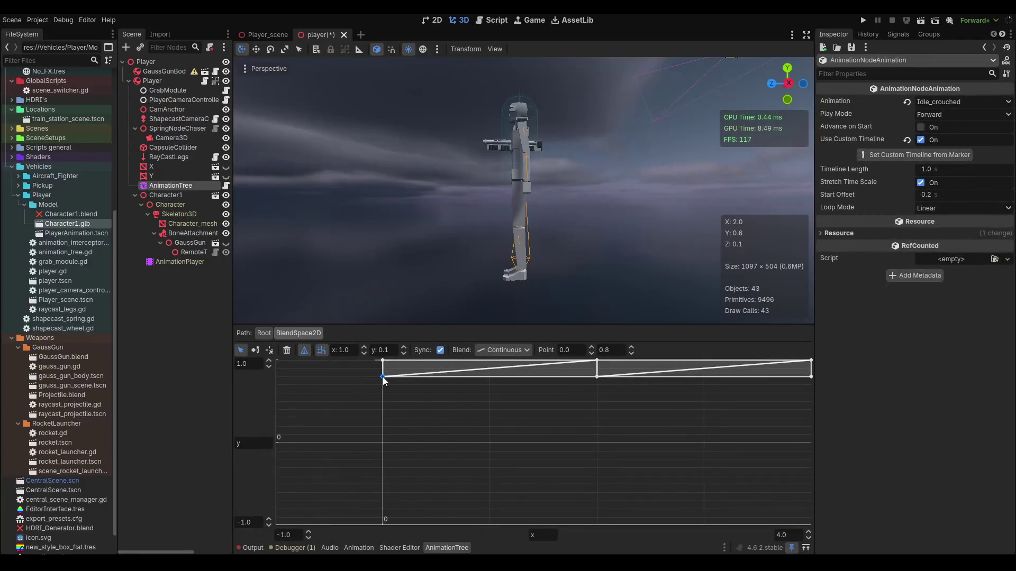
right_click(383, 377)
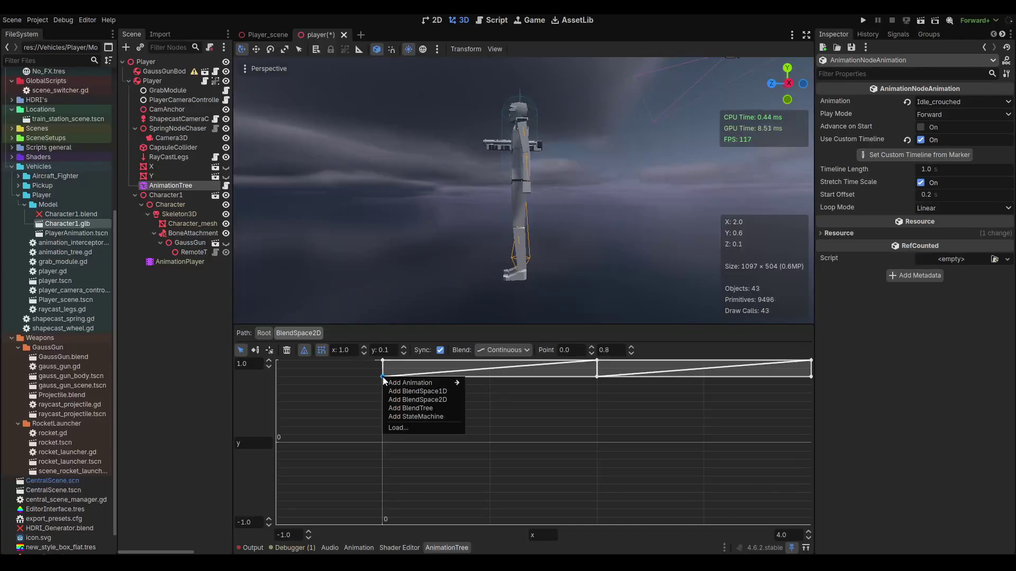
left_click(426, 390)
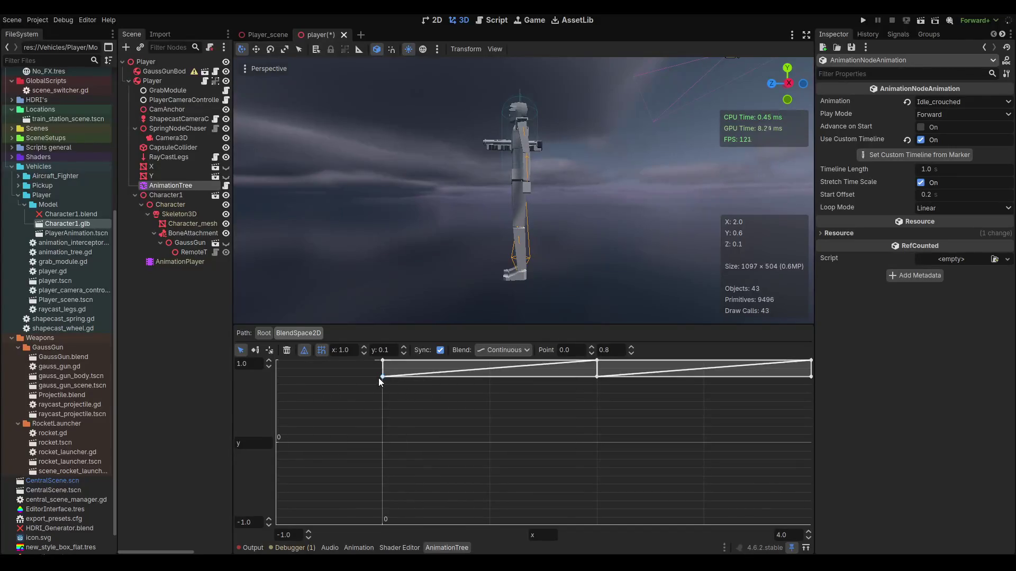
left_click_drag(385, 375, 382, 409)
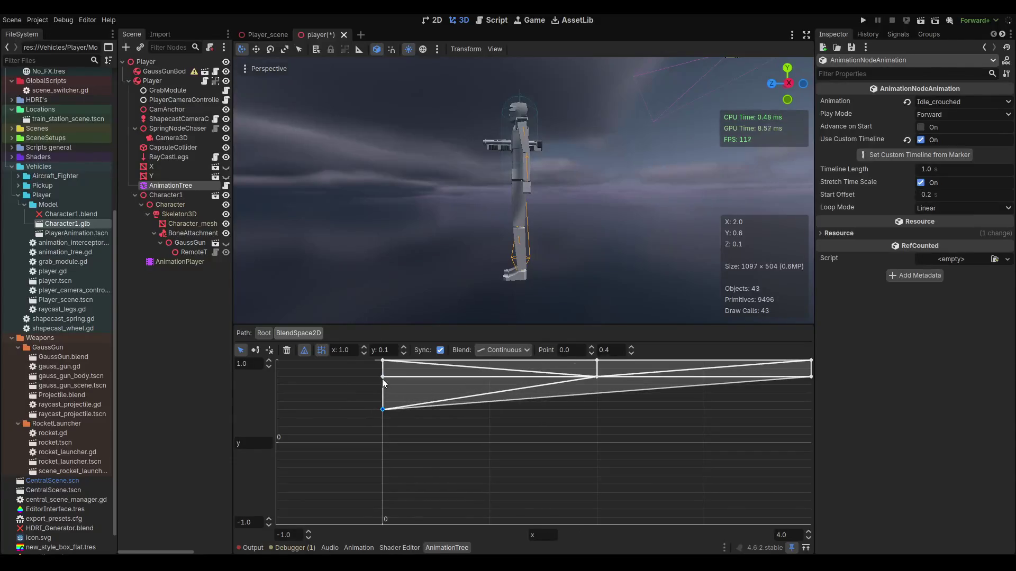
left_click(382, 377)
left_click(382, 409)
left_click_drag(383, 412, 386, 377)
left_click(385, 378)
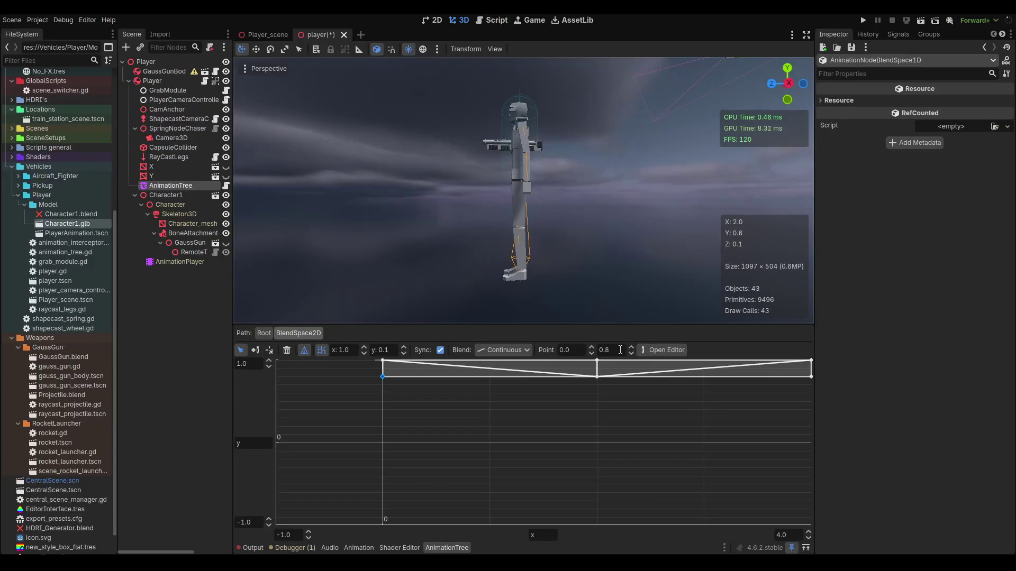
- Set the x snapping step to 1.0 and place the blend preview on the top-left point
left_click(362, 352)
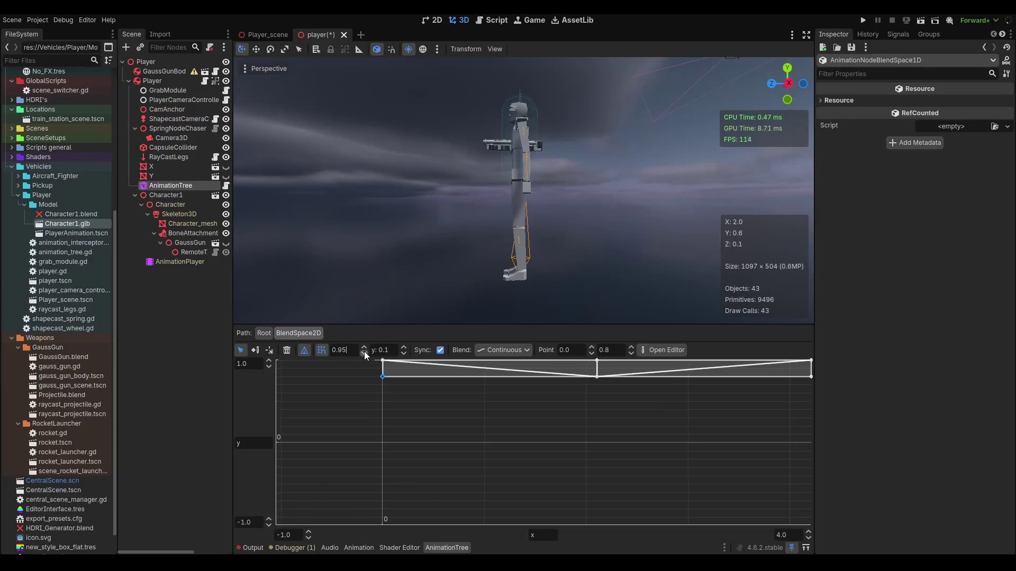
left_click(270, 351)
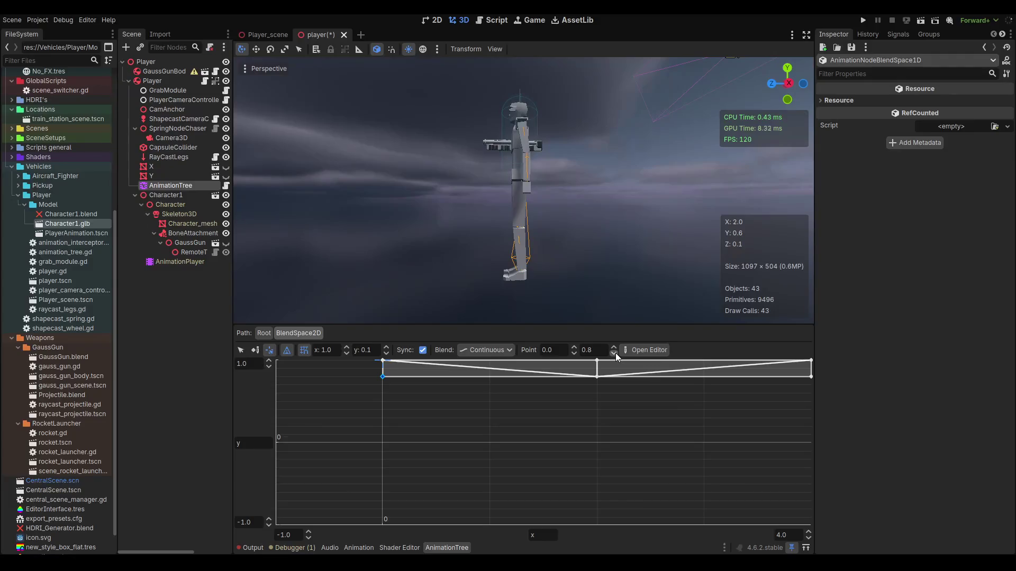
left_click(405, 390)
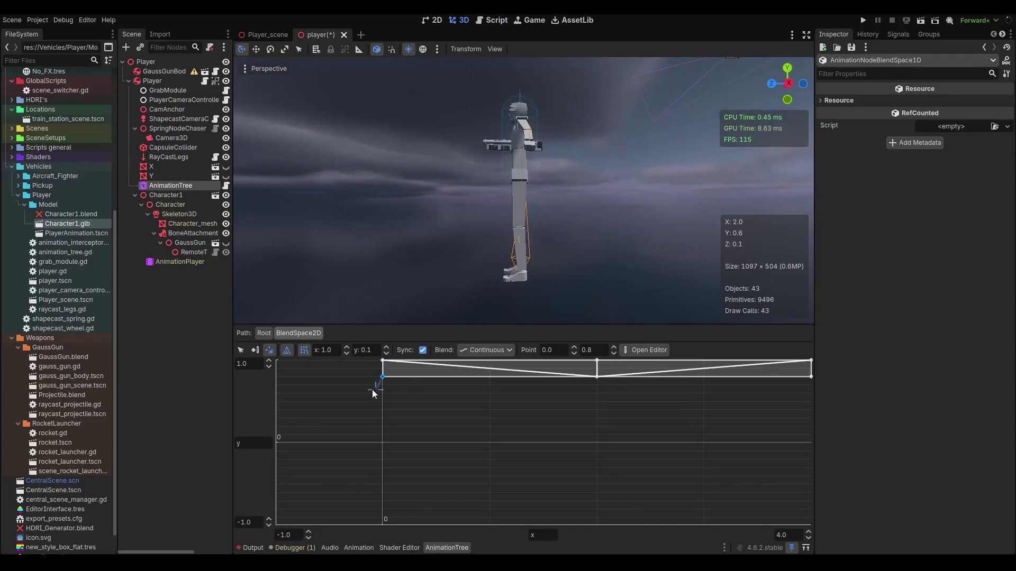
left_click(384, 377)
- Enter the BlendSpace2D node's blend values in the root graph, leaving x at 0
left_click(269, 334)
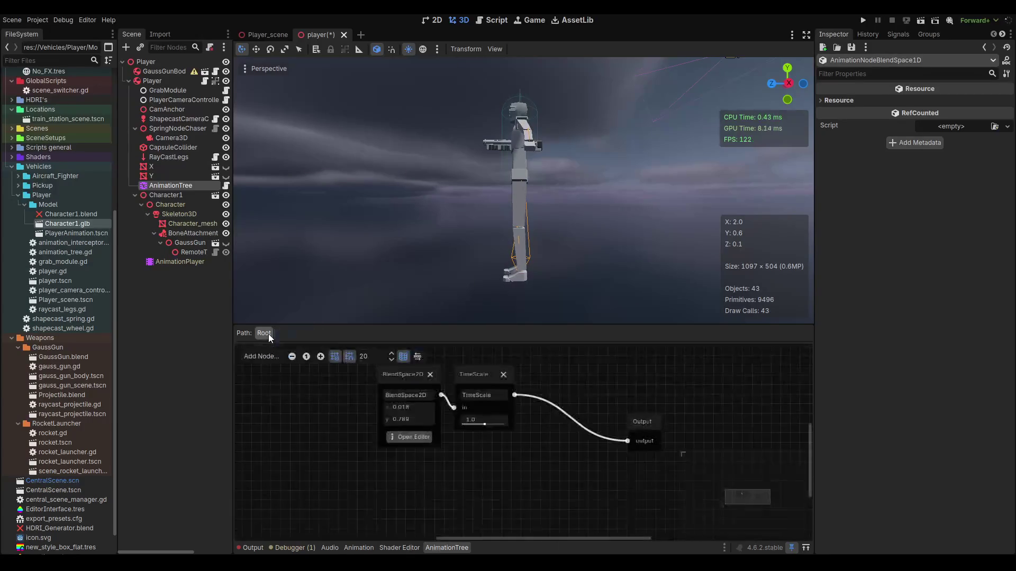
left_click(418, 419)
type("0")
type(".8")
key("Return")
left_click(413, 407)
type("8")
key("Return")
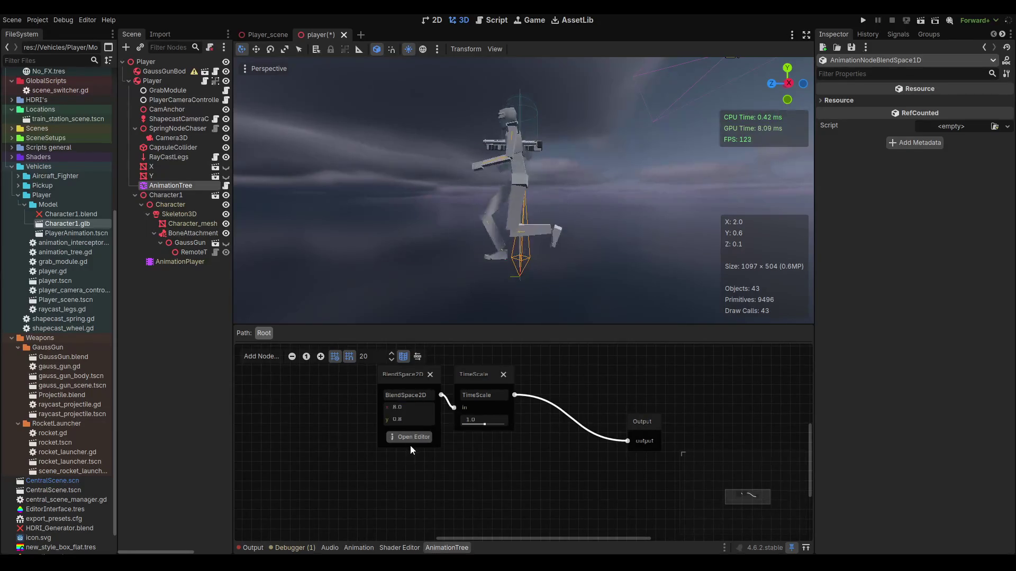
left_click(406, 407)
type("0")
key("Return")
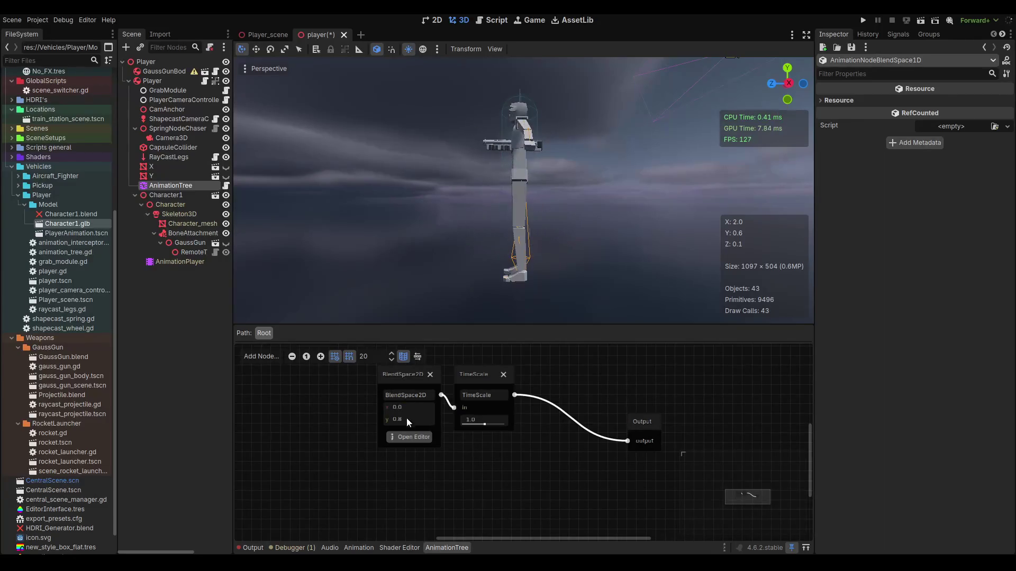
- Confirm y 0.8, then open the nested blend space at the BlendSpace2D's top-left point
left_click(414, 437)
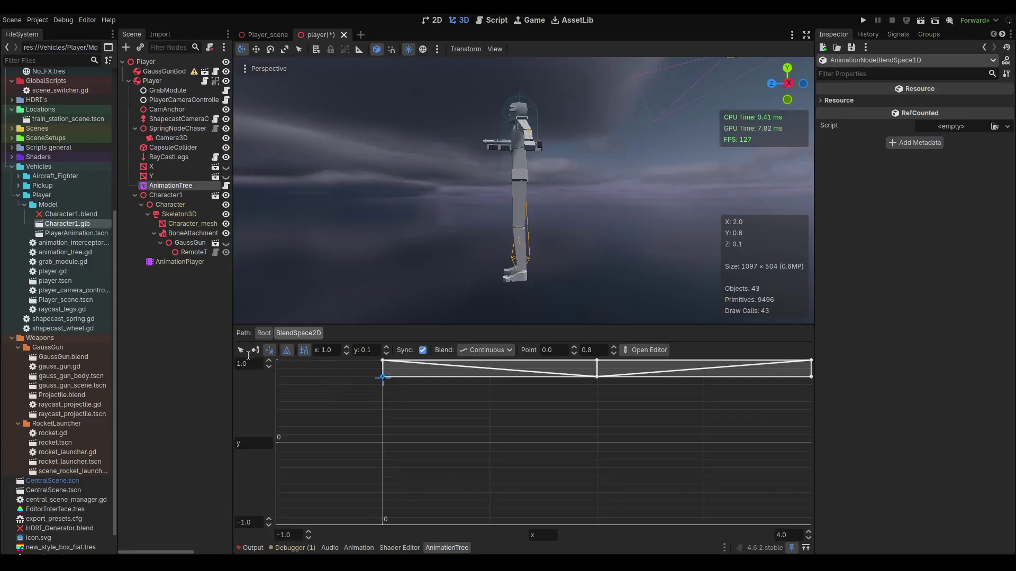
left_click(264, 333)
type("0.8")
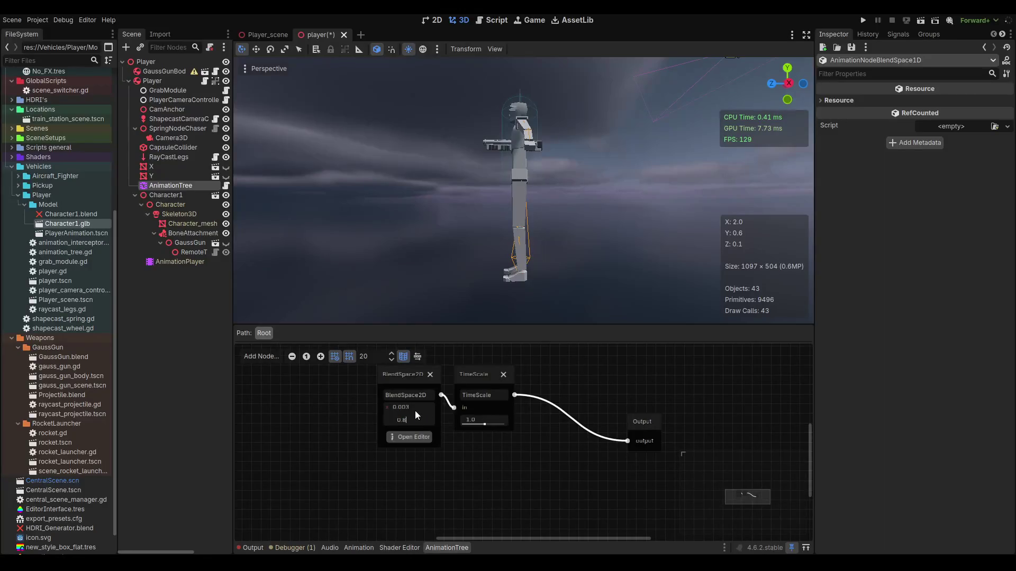
left_click(416, 407)
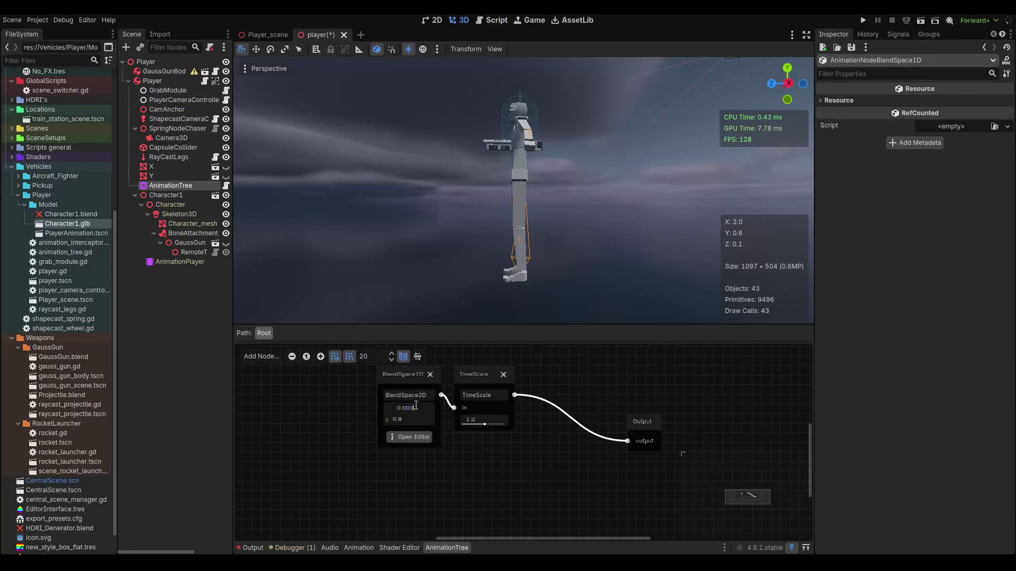
left_click(411, 436)
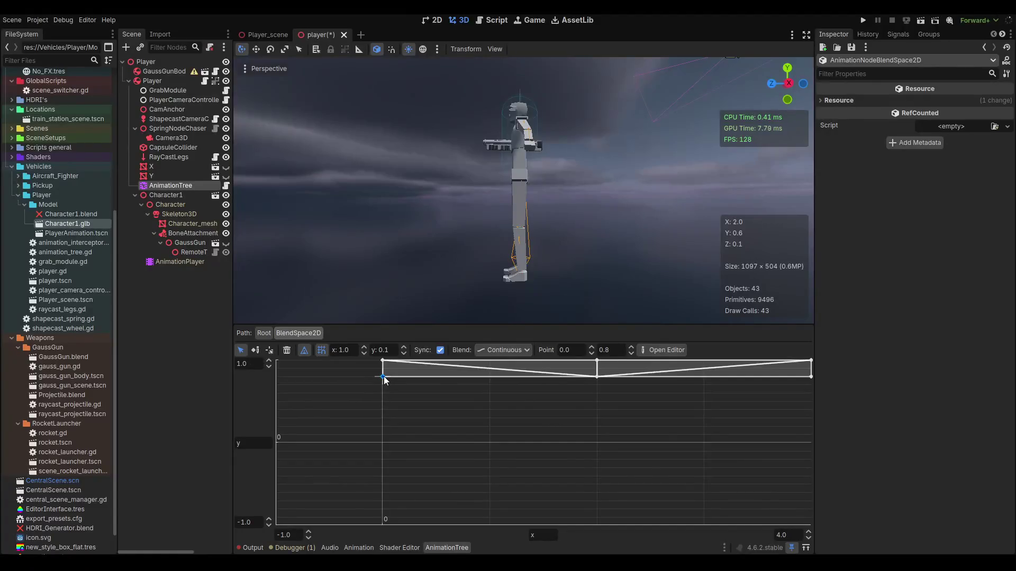
double_click(384, 377)
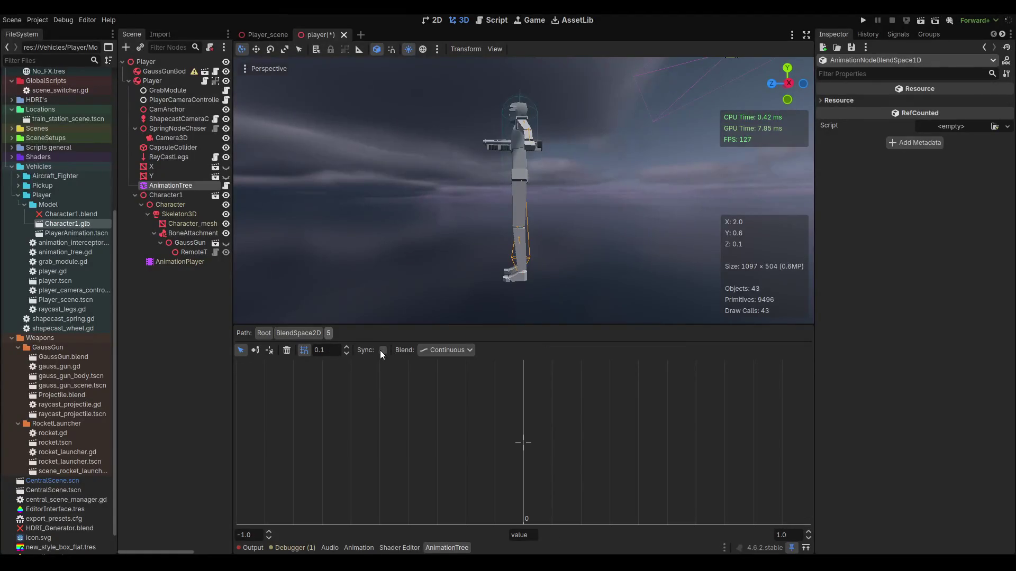
- Add a crouched animation point at 0 in the nested blend space
left_click(255, 350)
left_click(523, 441)
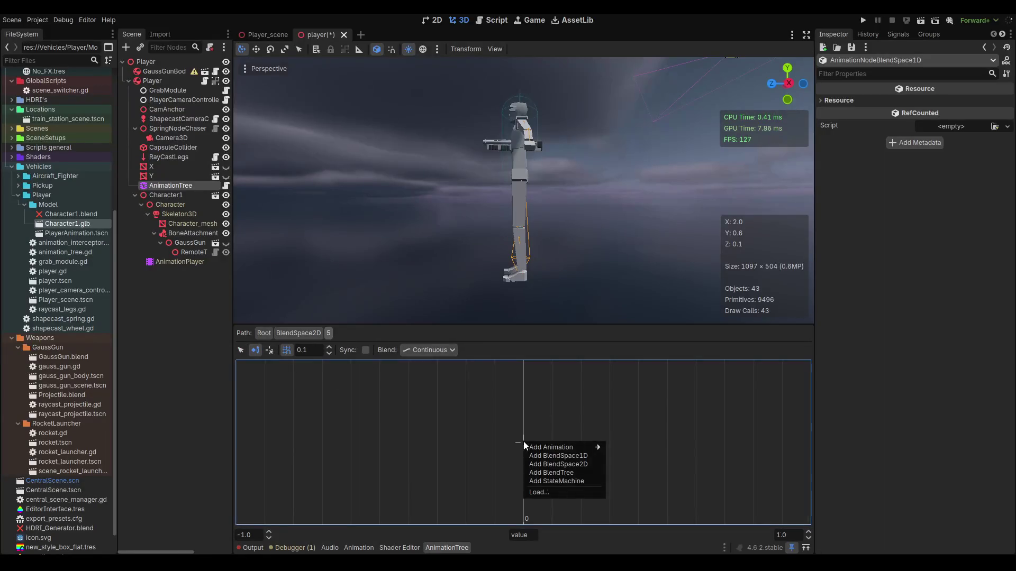
mouse_move(562, 449)
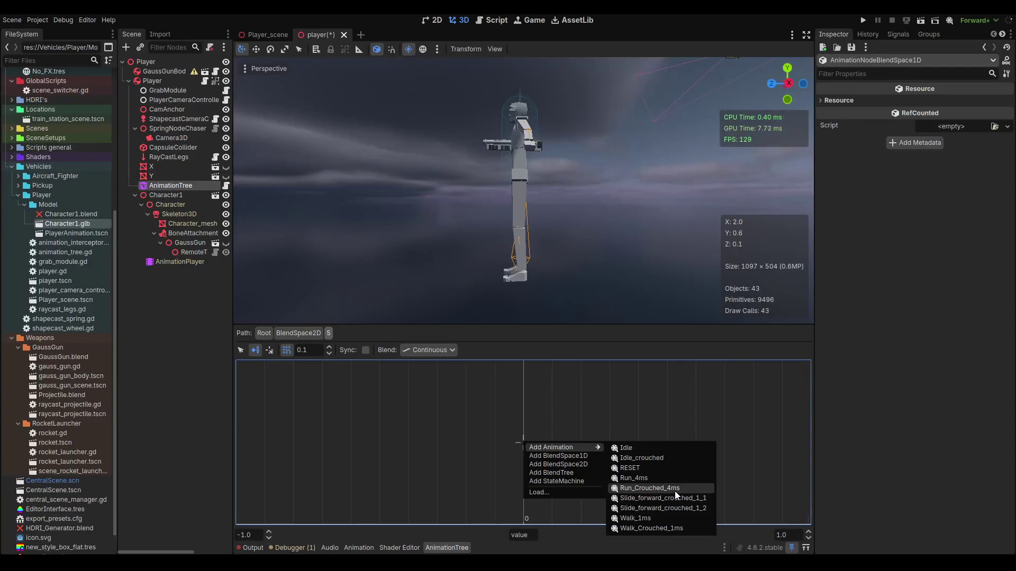
left_click(656, 458)
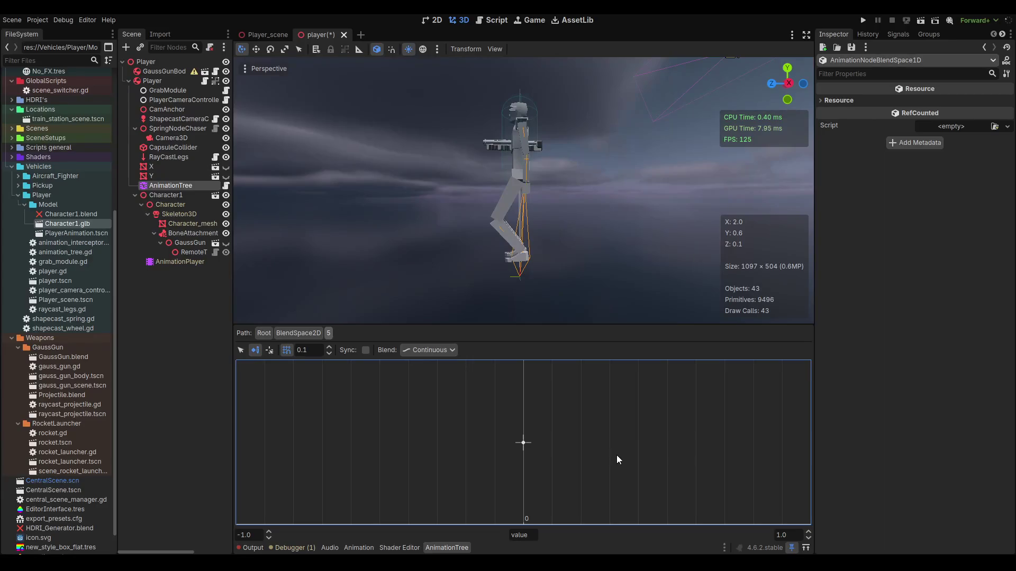
right_click(465, 441)
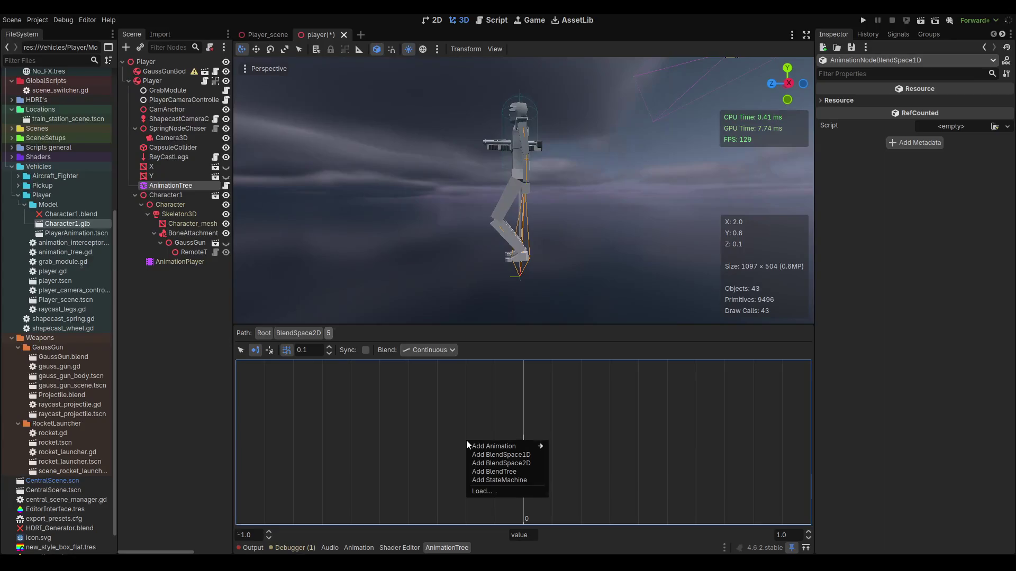
mouse_move(489, 444)
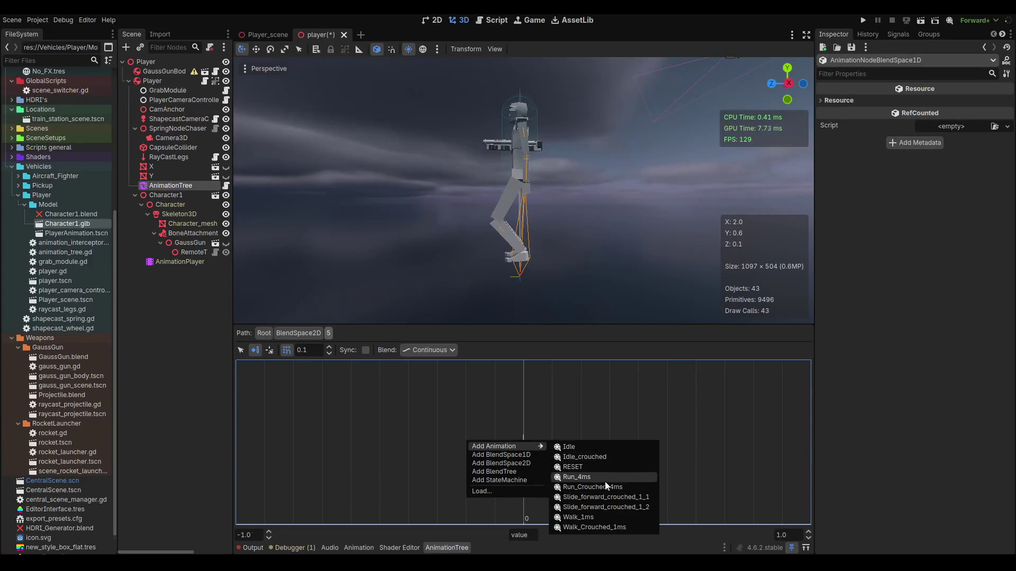
left_click(309, 350)
- Set the blend space range to a minimum of -2.0 and maximum of 2.0
left_click(252, 534)
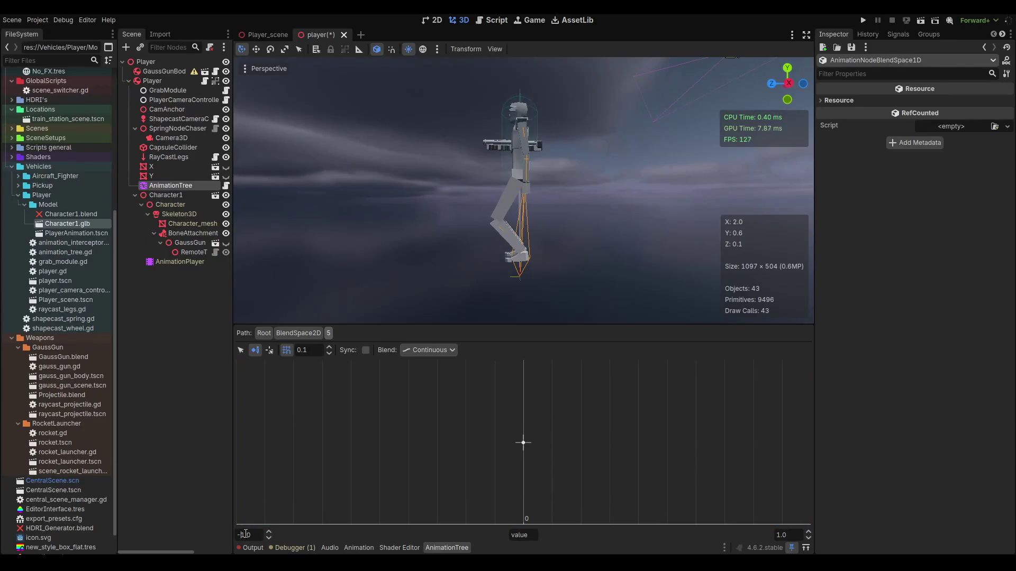
key("BackSpace")
type("2")
key("Return")
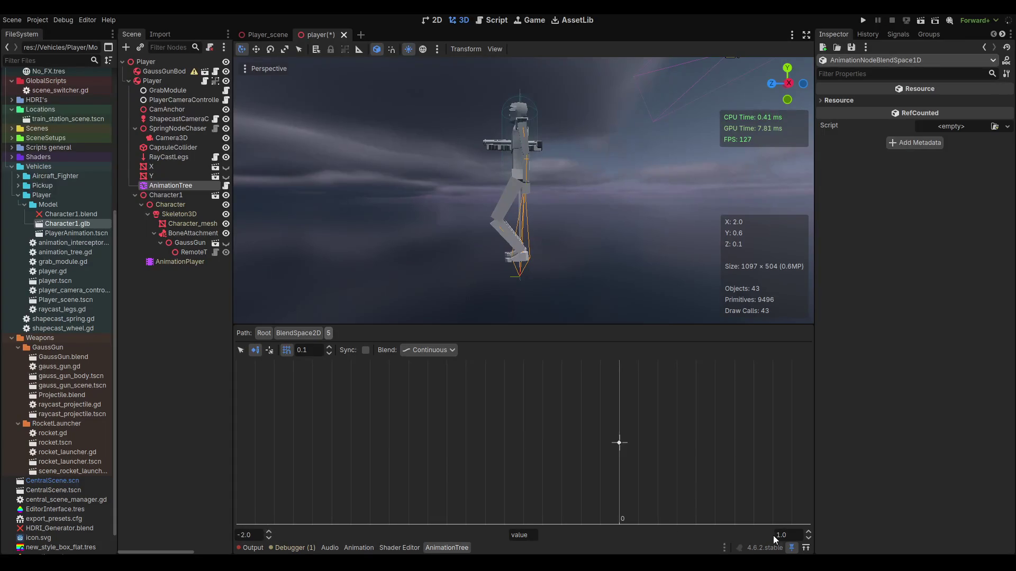
key("BackSpace")
type("2")
key("Return")
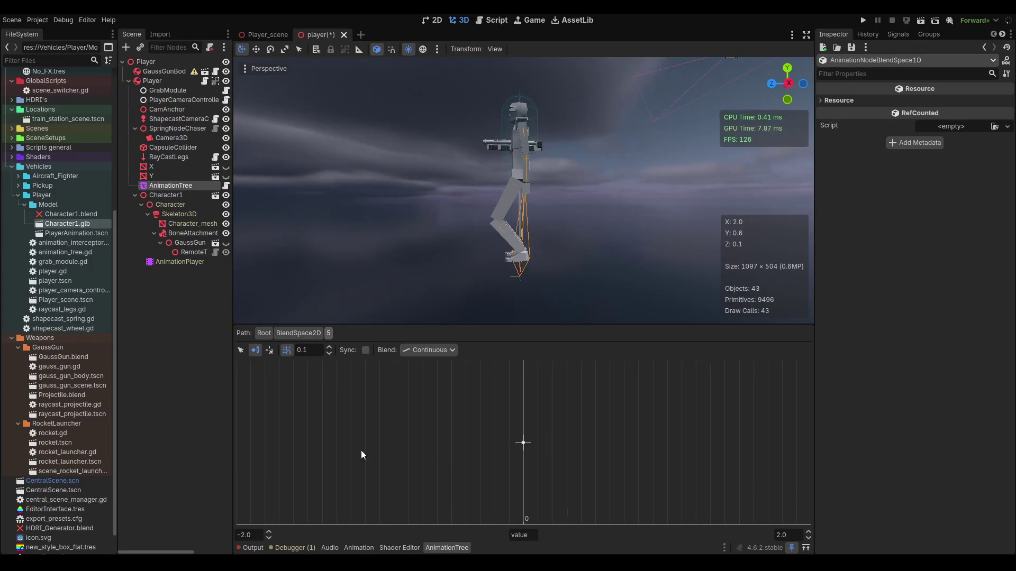
- Add Slide_forward_crouched_1_1 at -1 and Slide_forward_crouched_1_2 at -2
left_click(377, 446)
mouse_move(415, 451)
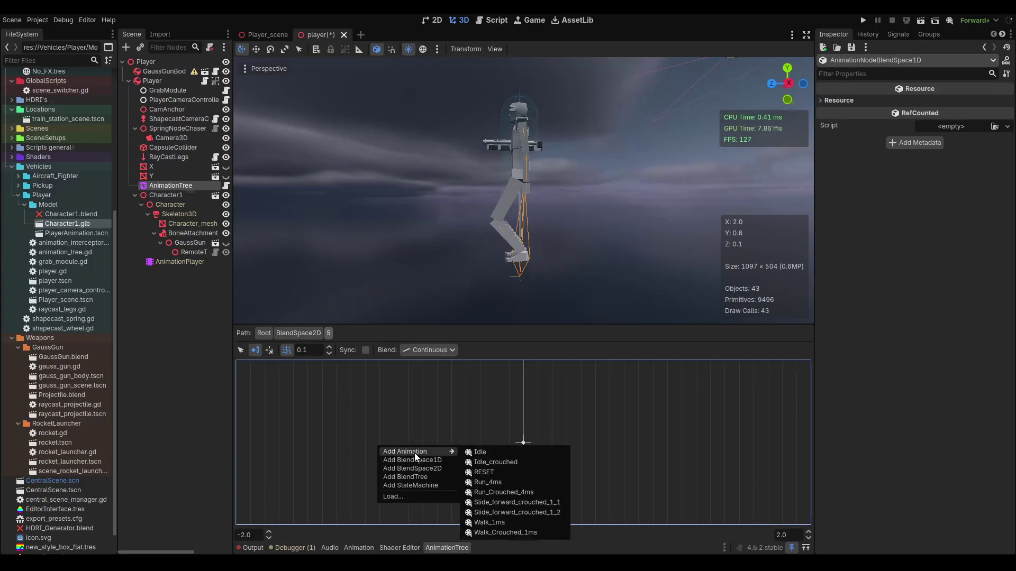
left_click(517, 504)
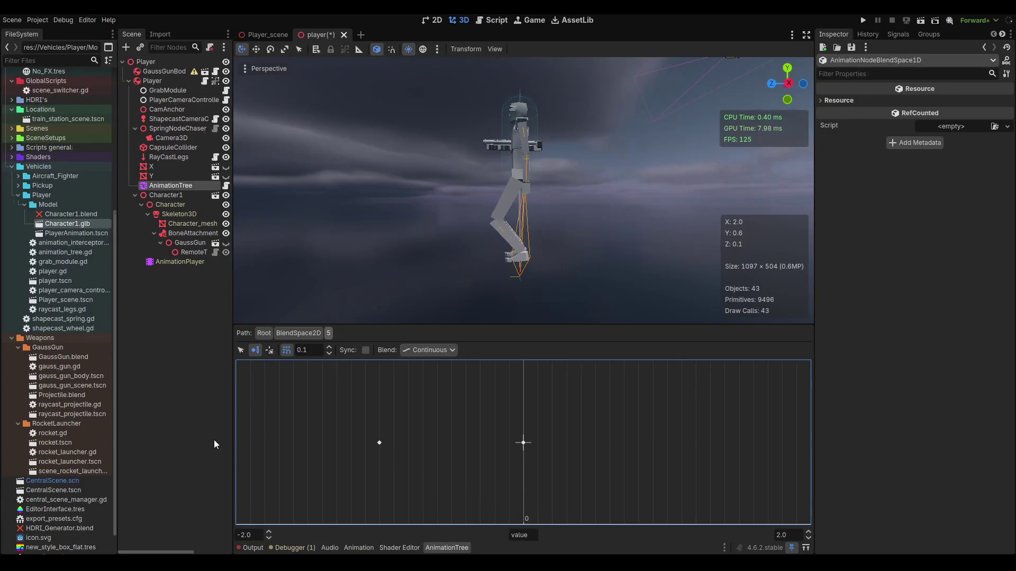
left_click(239, 438)
mouse_move(312, 444)
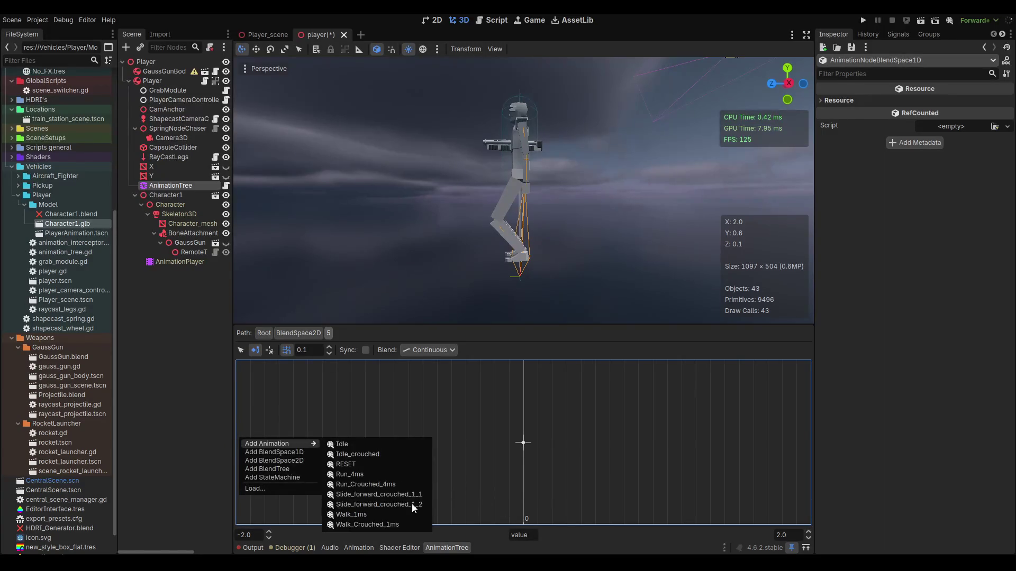
left_click(412, 504)
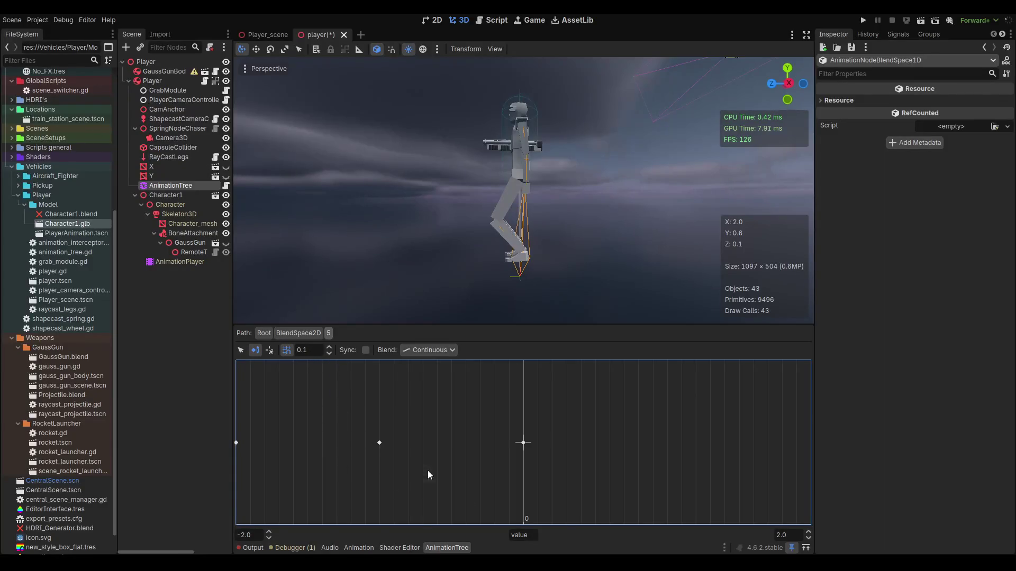
- Preview the blend near -1, check the -1 and -2 points, and return to BlendSpace2D
left_click(269, 349)
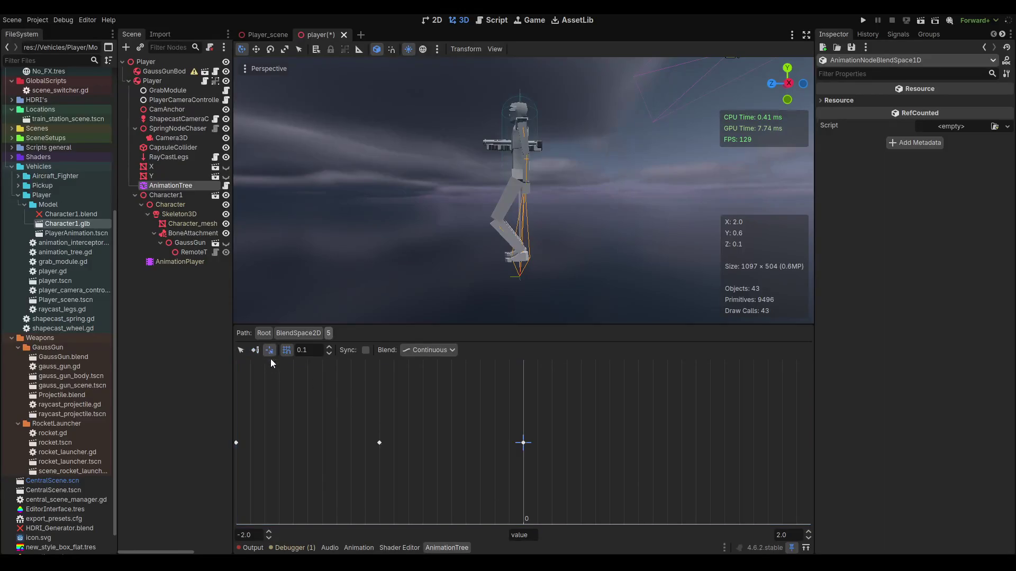
left_click_drag(456, 444, 245, 442)
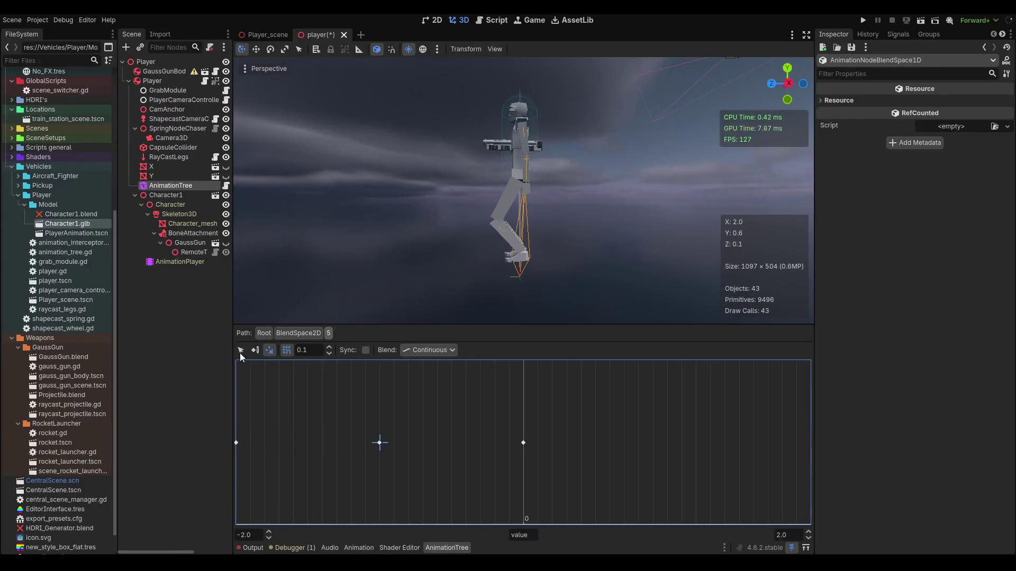
left_click(240, 351)
left_click(380, 443)
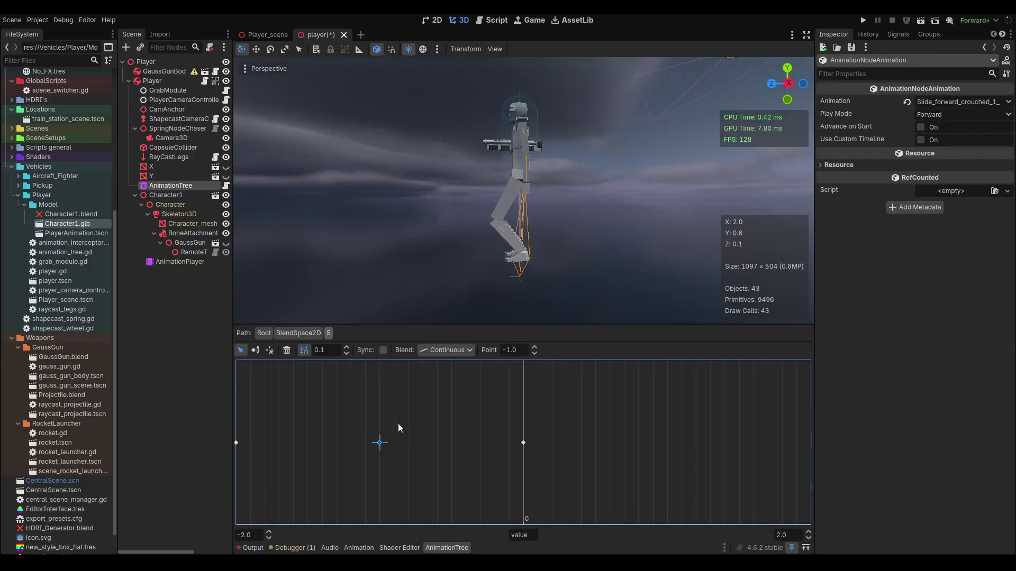
left_click(238, 441)
left_click(308, 337)
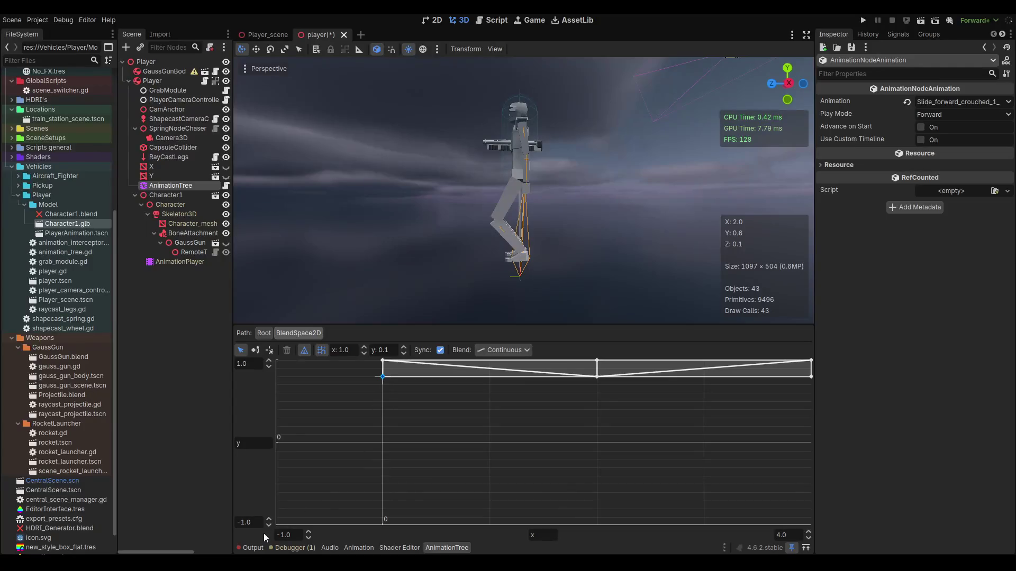
- Review the error log in Output and clear it
left_click(253, 548)
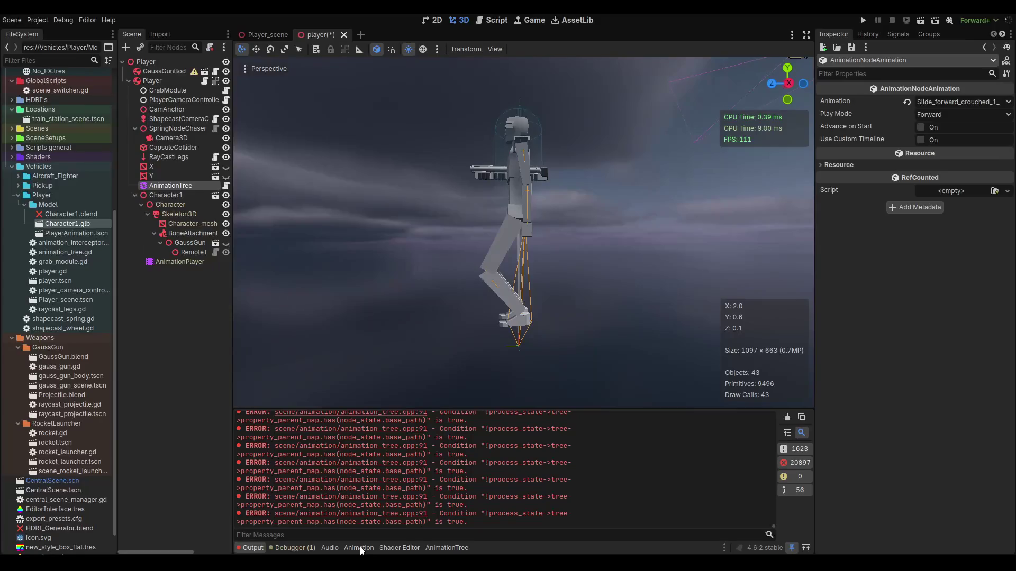
left_click(440, 548)
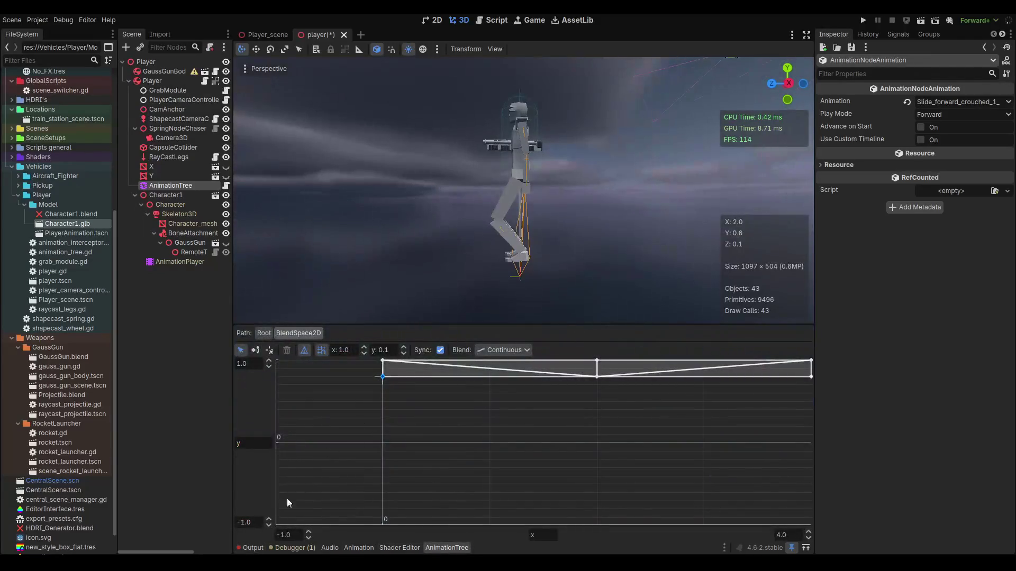
left_click(255, 548)
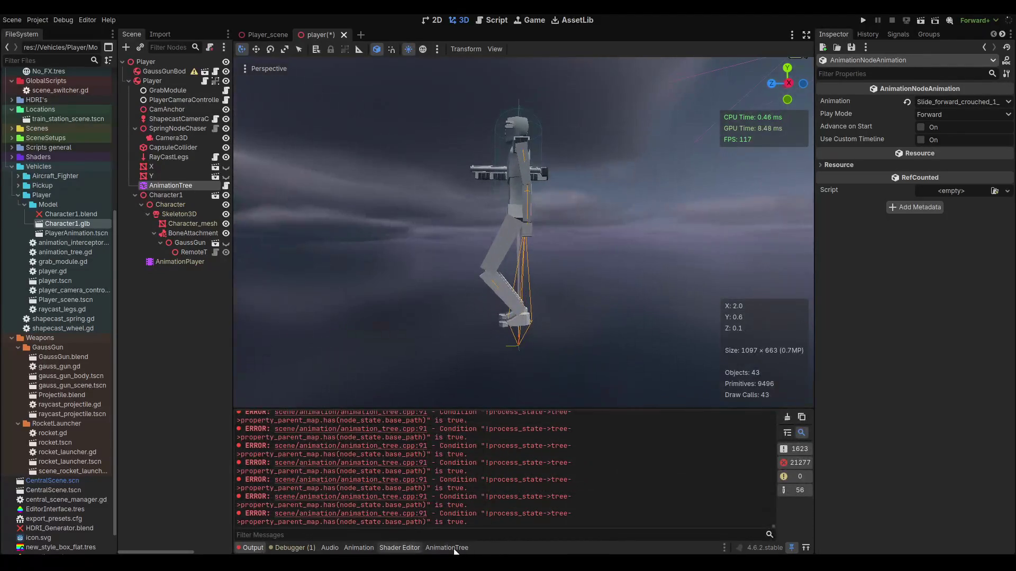
left_click(788, 418)
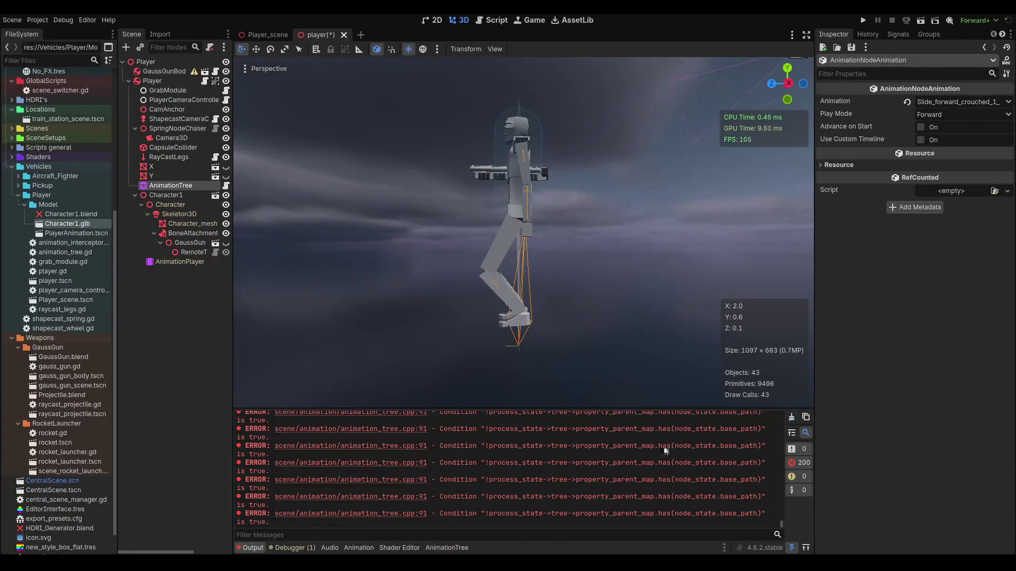
left_click(447, 548)
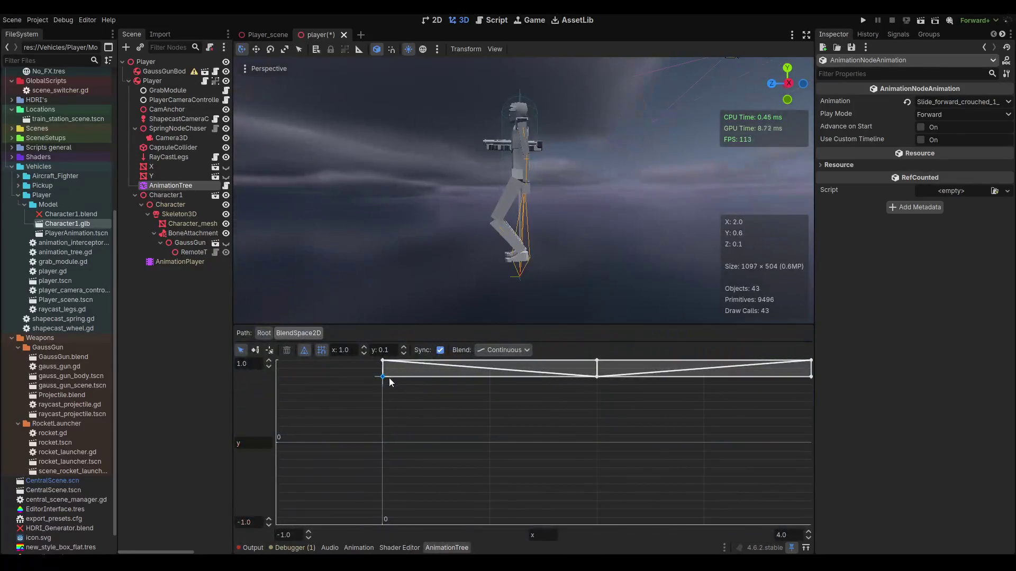
- Open the nested slide blend space, inspect its -1.0 point, and go back to Root
double_click(384, 376)
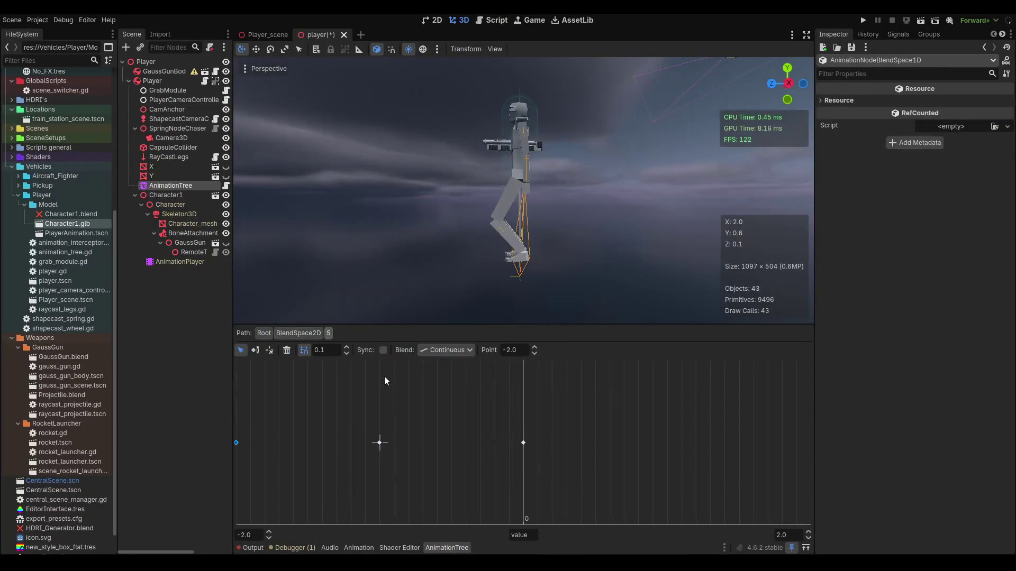
left_click(380, 444)
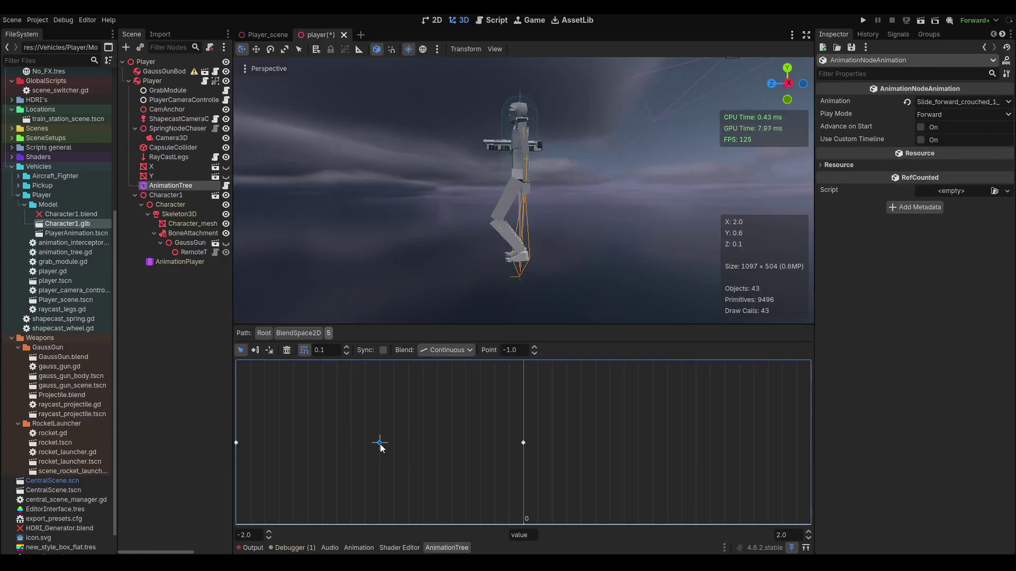
left_click(286, 335)
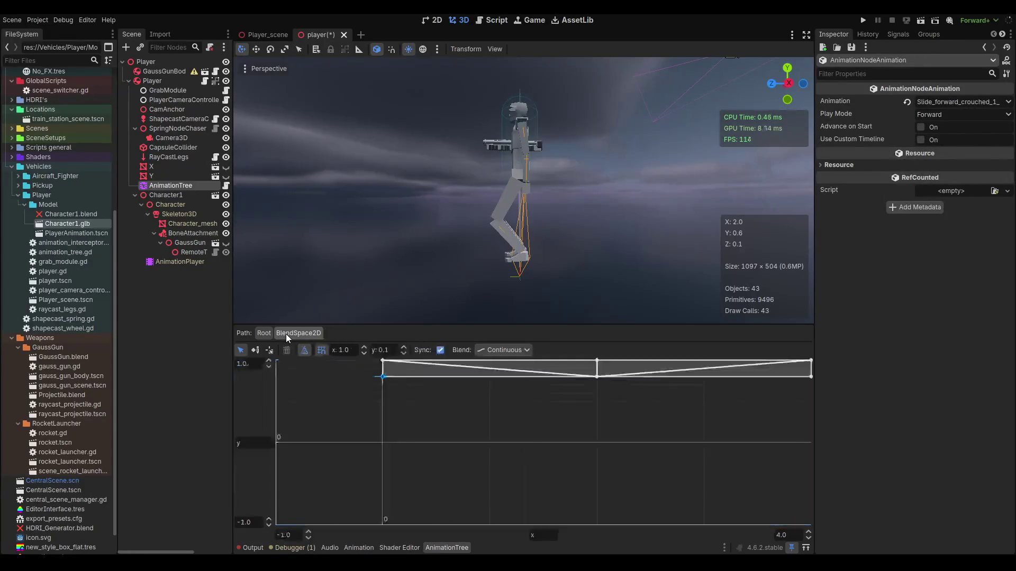
left_click(263, 334)
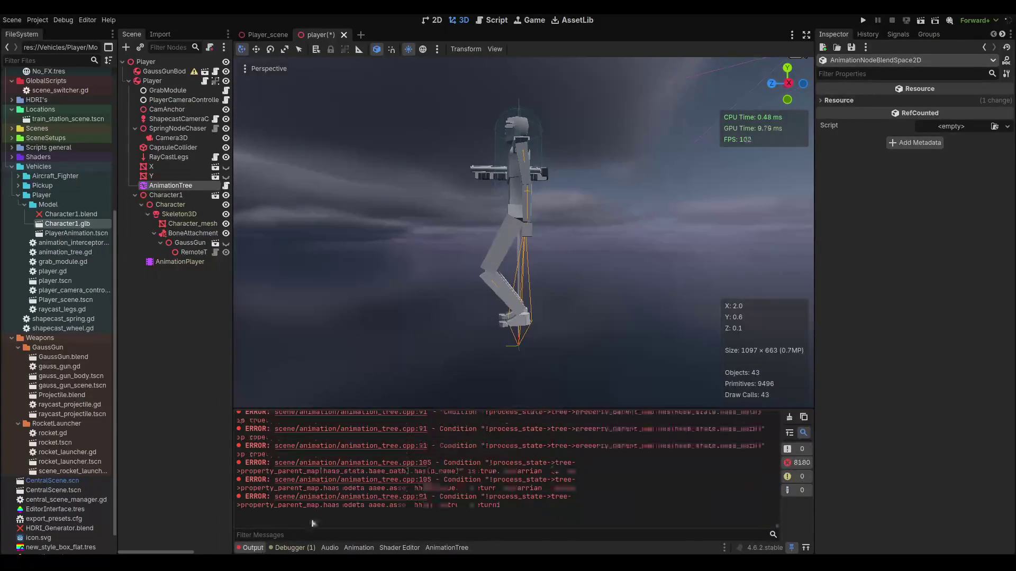
- Clear the output log and place the BlendSpace2D blend position on its first point
left_click(252, 548)
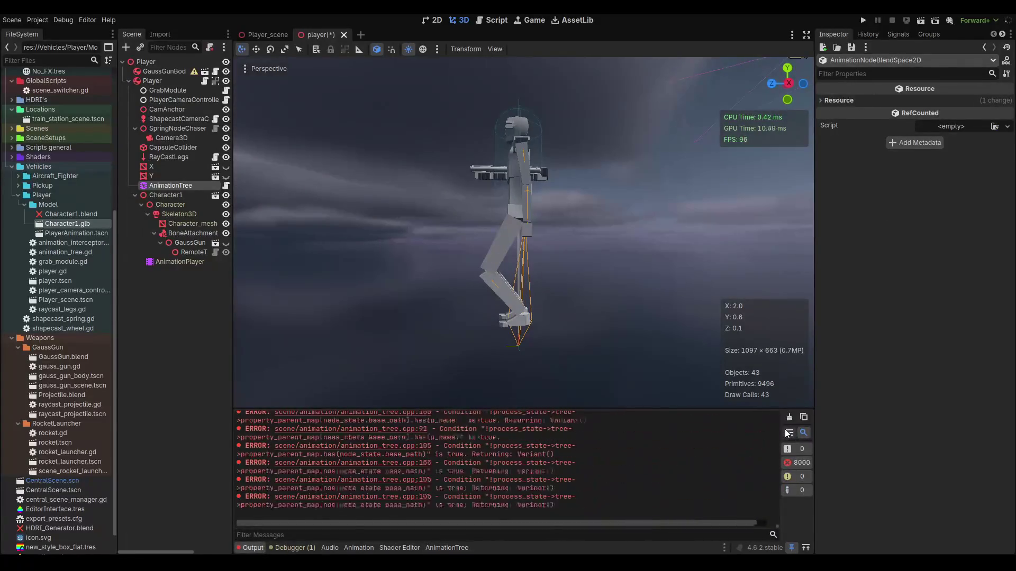
left_click(791, 419)
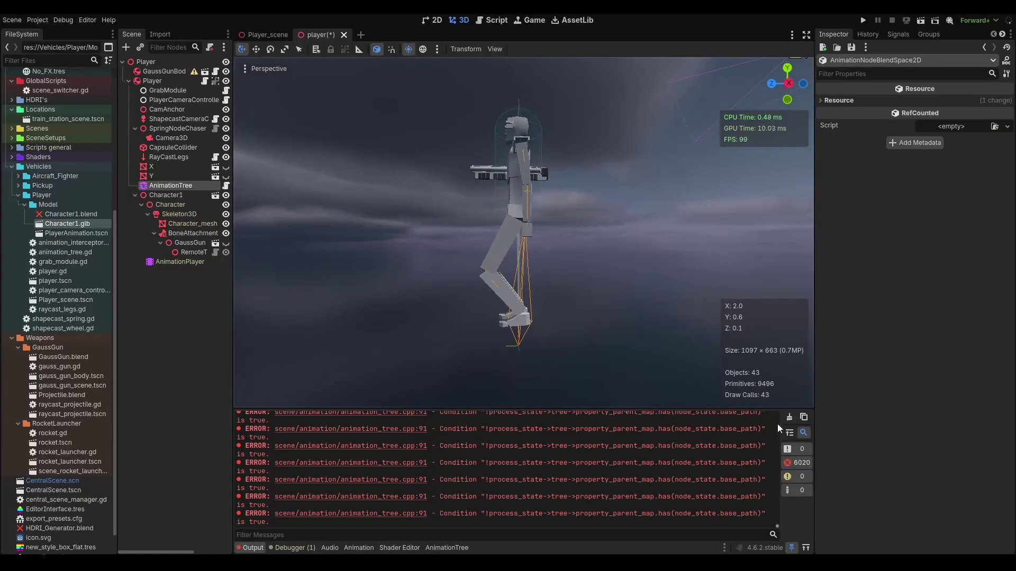
left_click(790, 418)
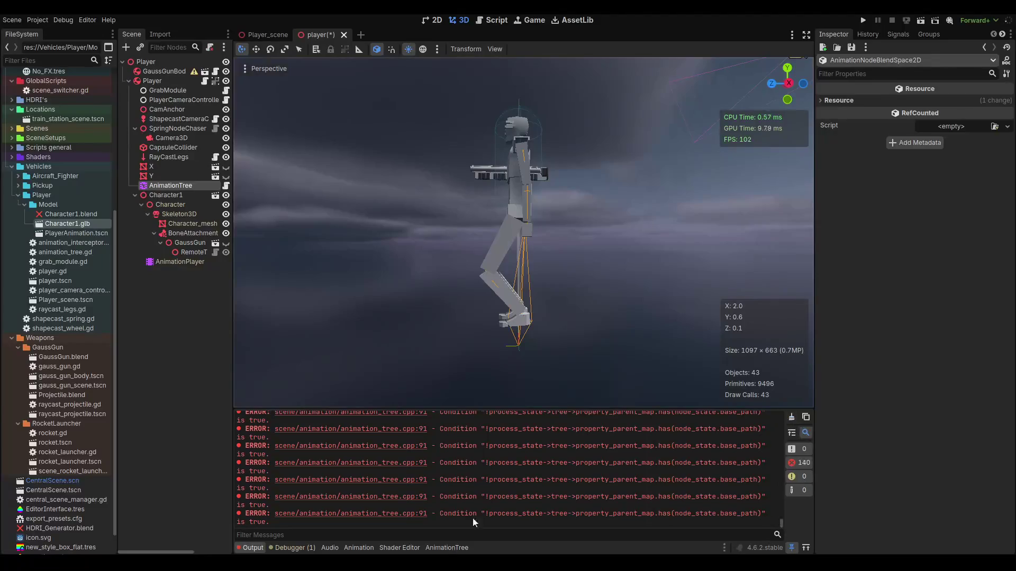
left_click(447, 548)
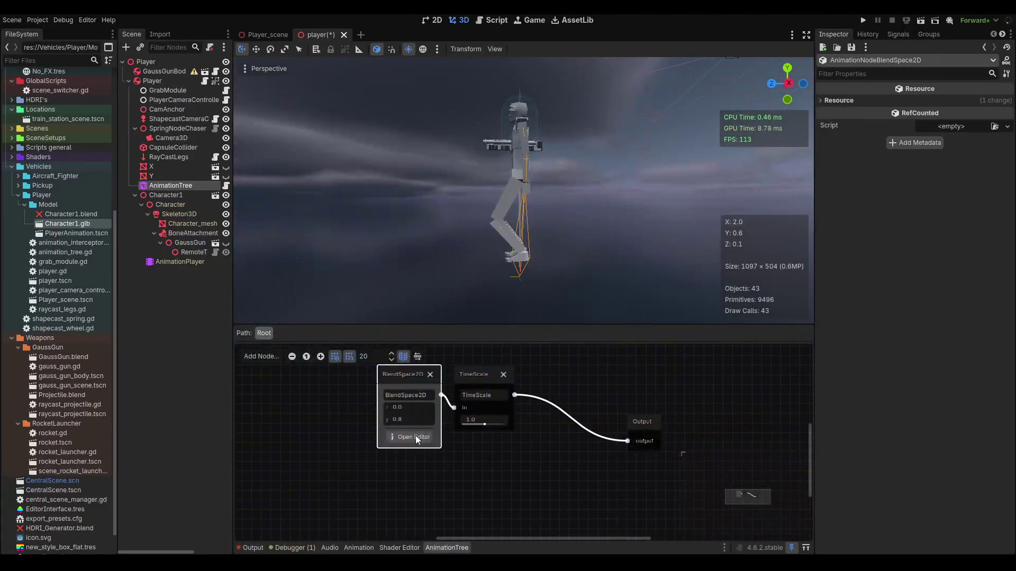
left_click(414, 437)
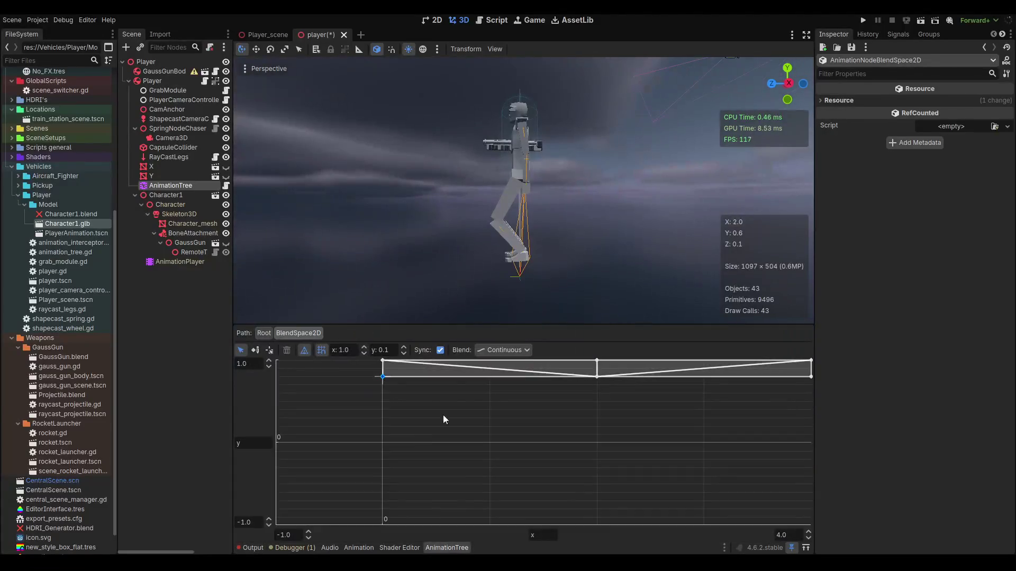
left_click(376, 384)
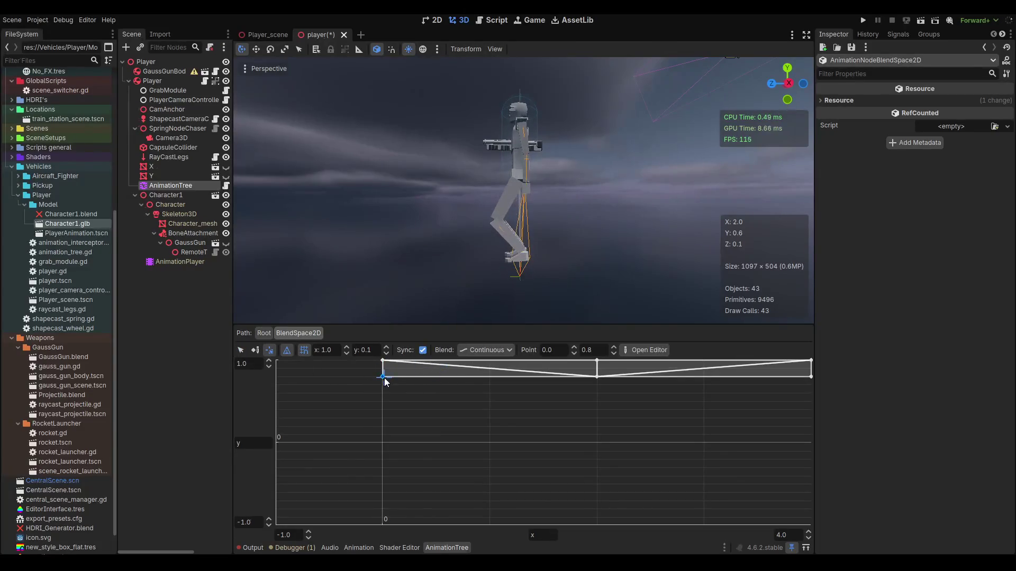
left_click(383, 376)
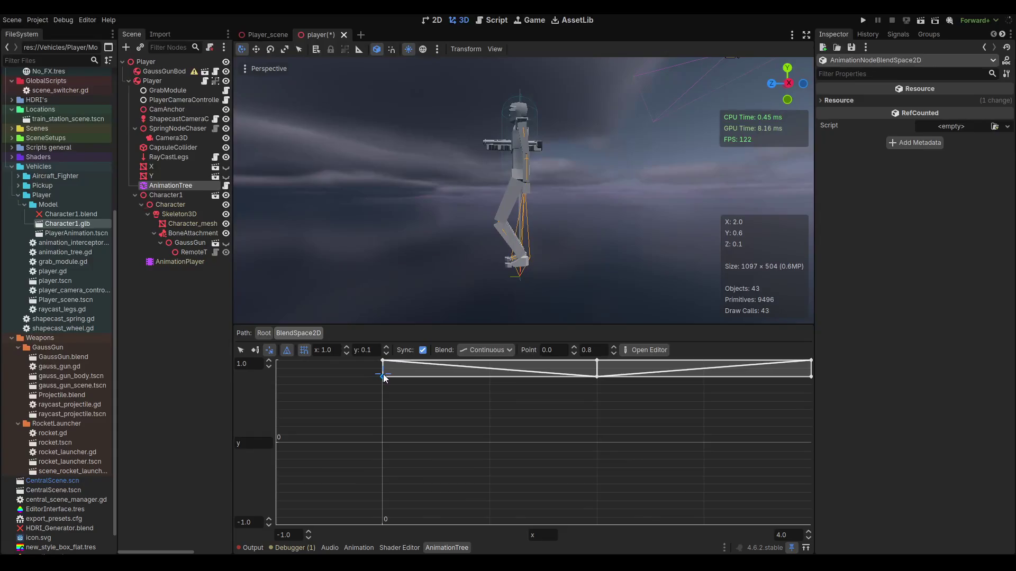
- Drag the blend position right so the character runs, back to idle, then delete the AnimationTree node
left_click(251, 548)
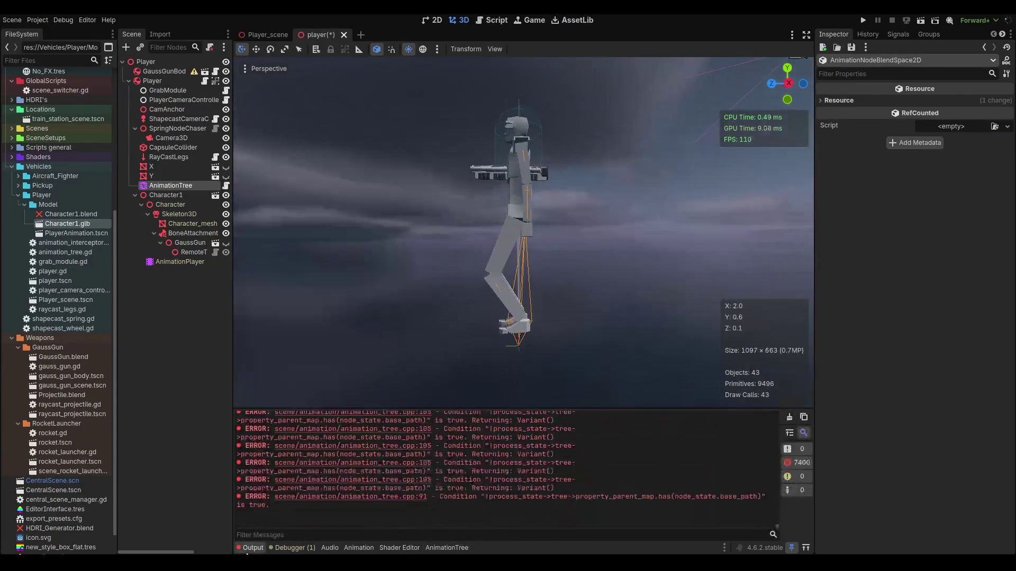
left_click(789, 417)
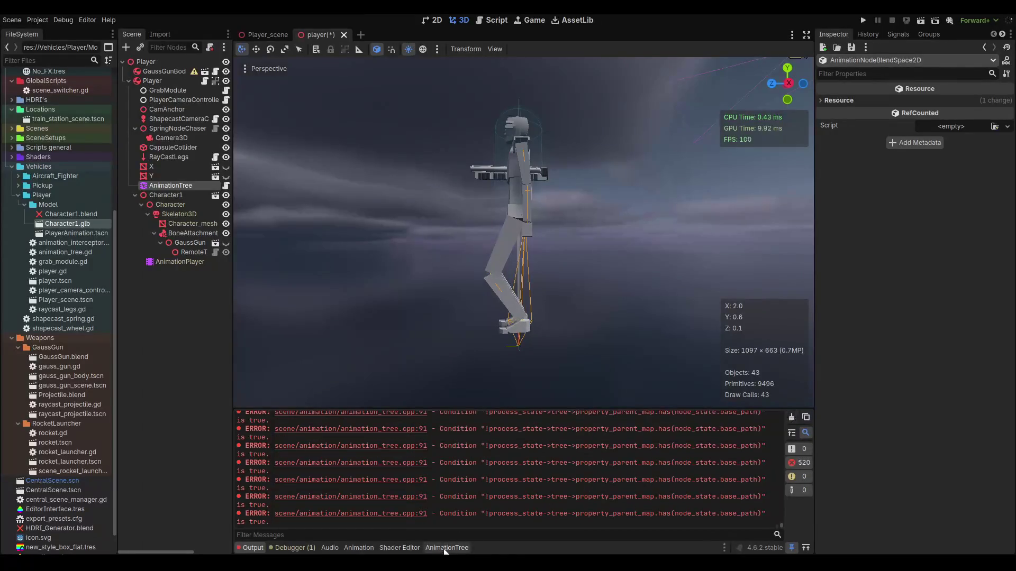
left_click(447, 547)
mouse_move(423, 371)
left_mouse_down()
mouse_move(418, 378)
mouse_move(797, 367)
left_mouse_up()
left_click(252, 548)
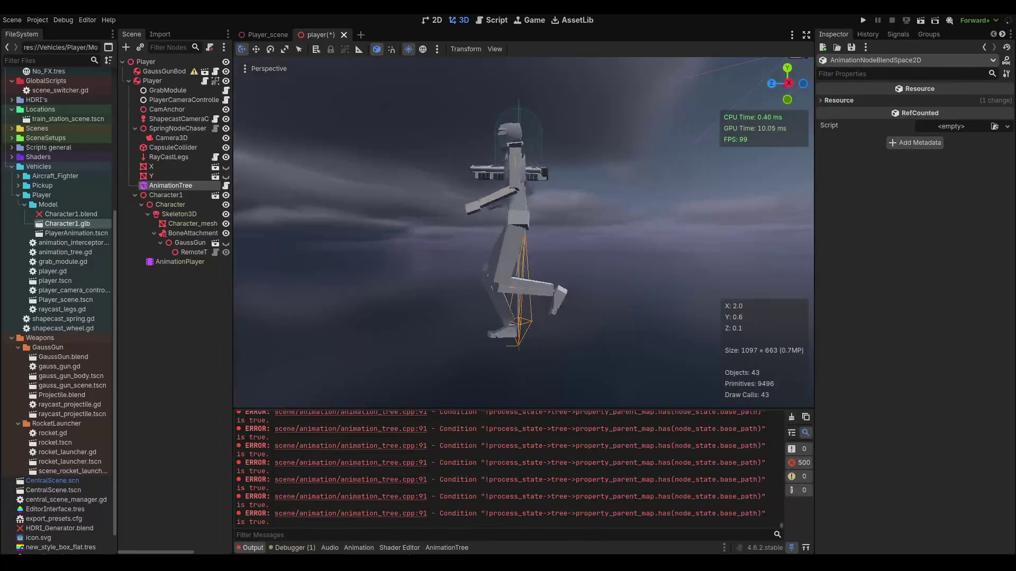
left_click(442, 548)
left_click(383, 376)
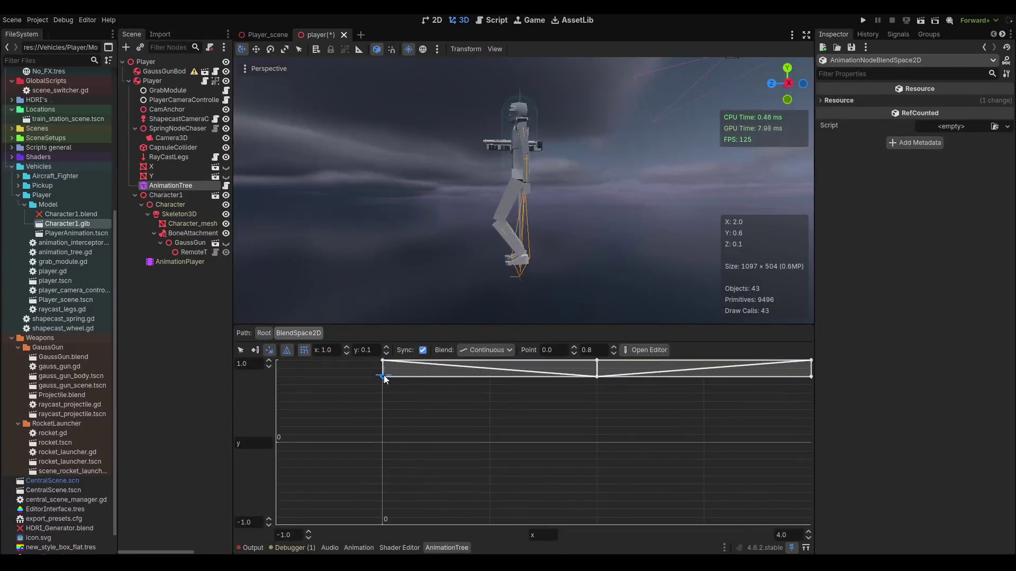
key("Delete")
left_click(481, 293)
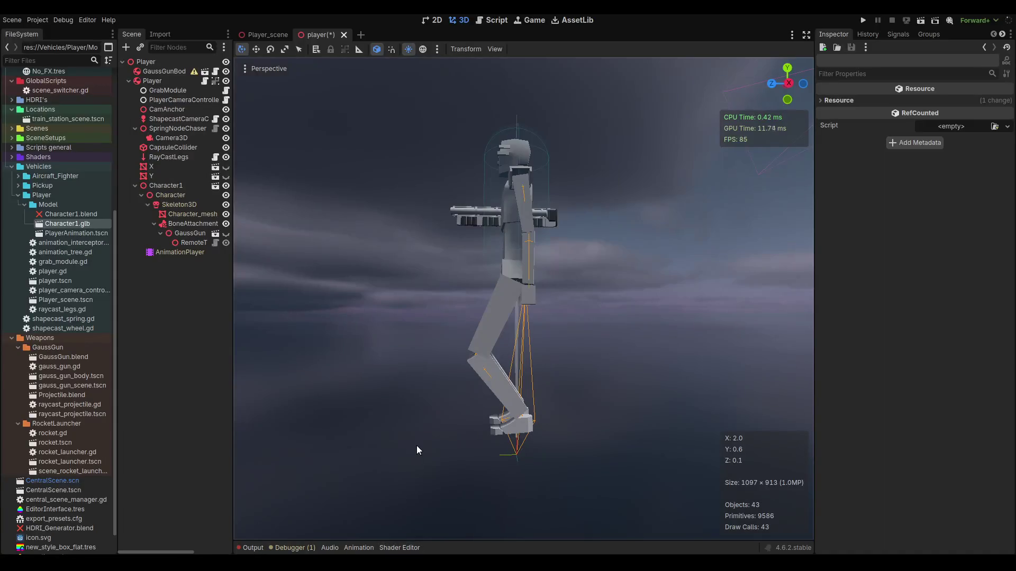
- Undo the deletion to restore the AnimationTree node and reopen its BlendSpace2D editor
key("ctrl+z")
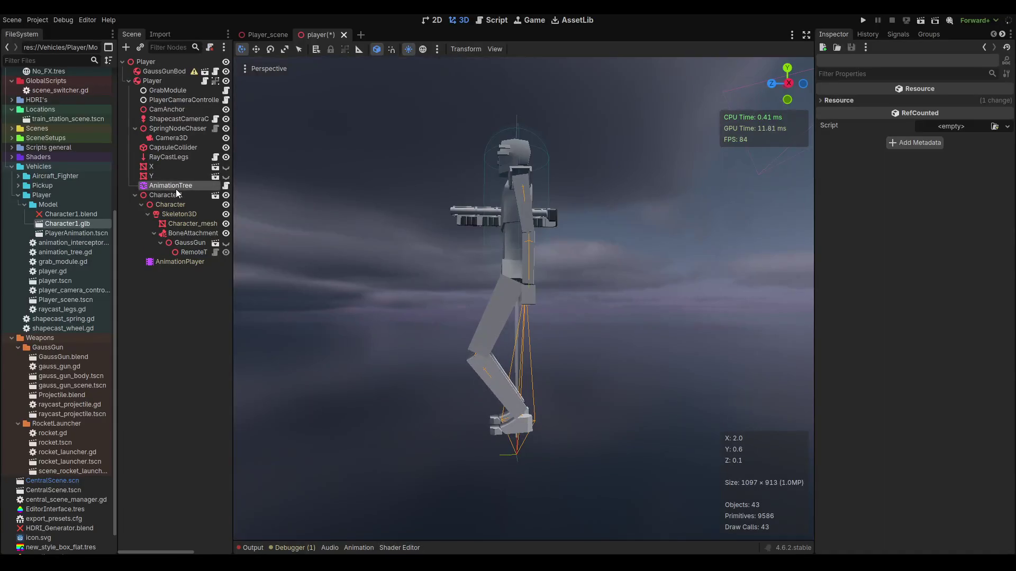
left_click(176, 188)
key("Escape")
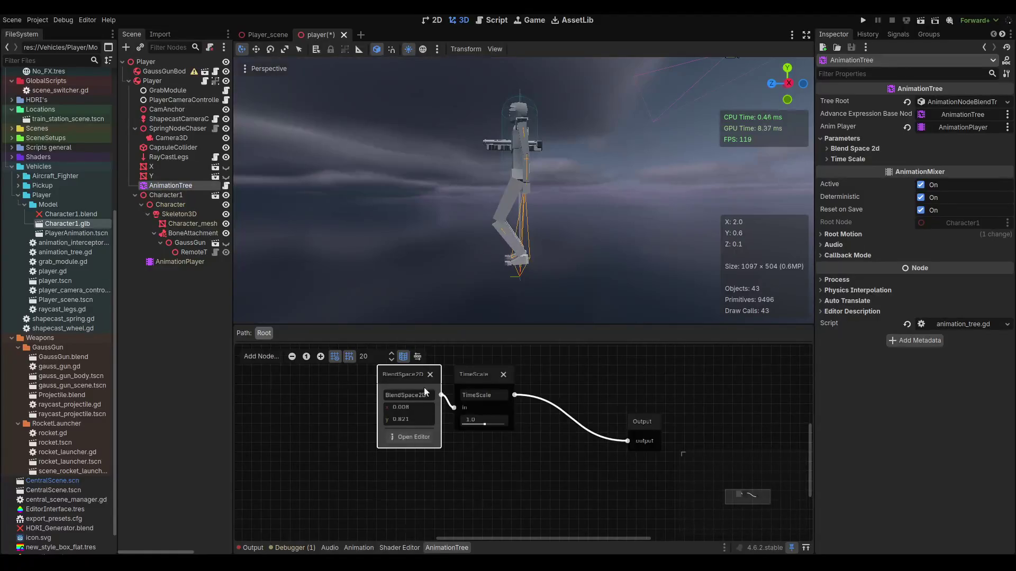
left_click(417, 442)
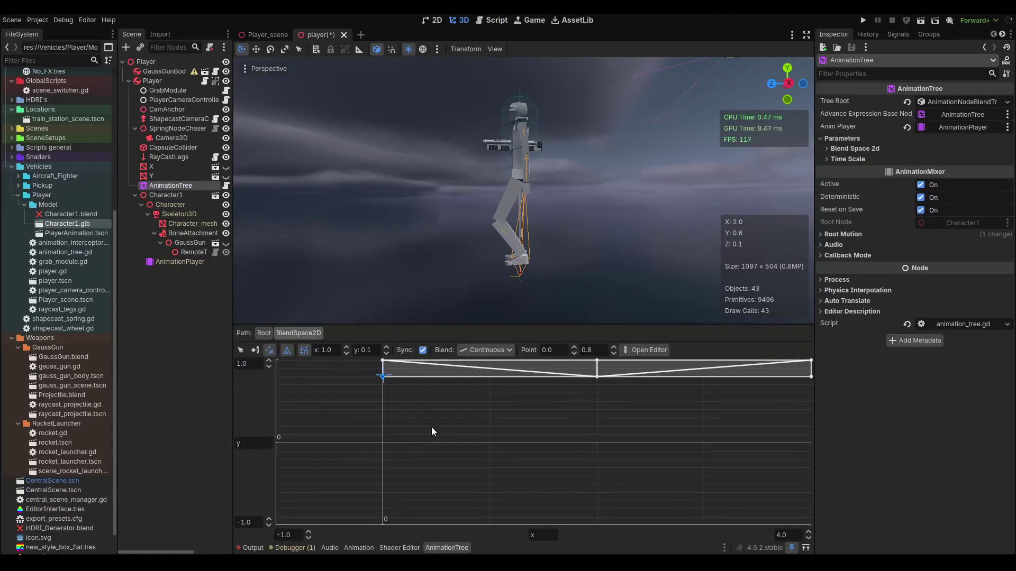
- Cancel a second delete of the AnimationTree node and review the output log
left_click(253, 548)
left_click(448, 549)
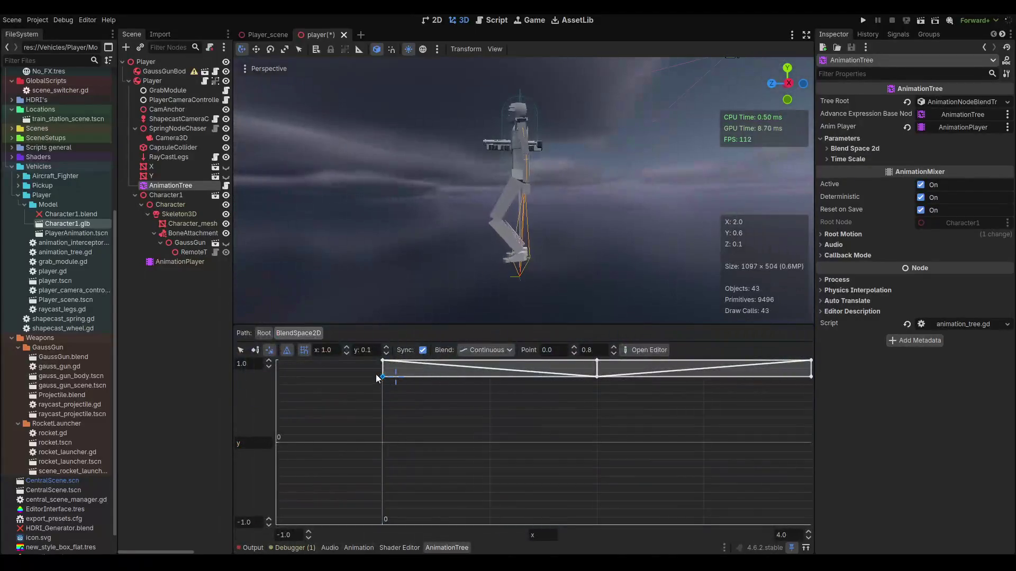
key("Delete")
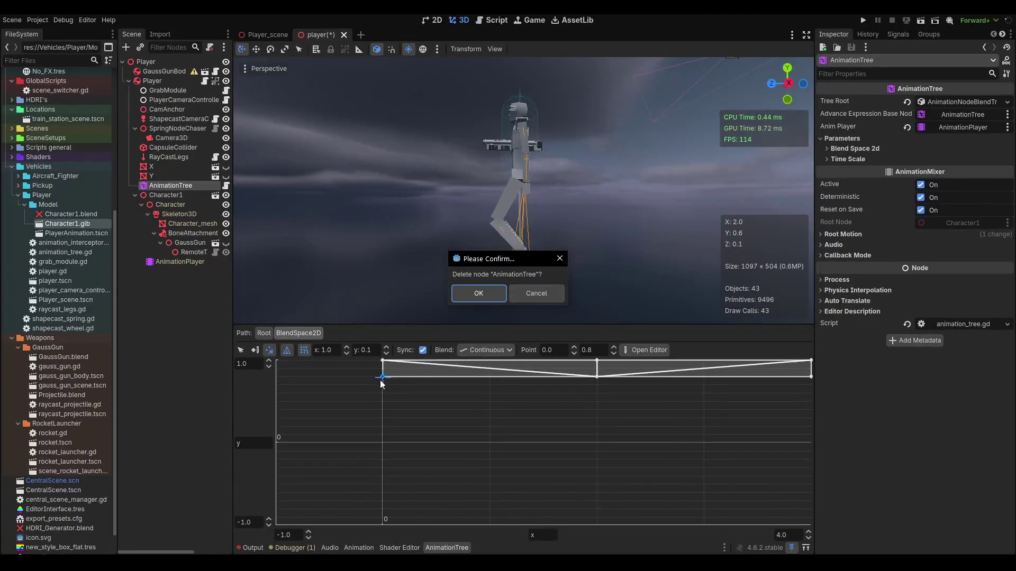
left_click(536, 294)
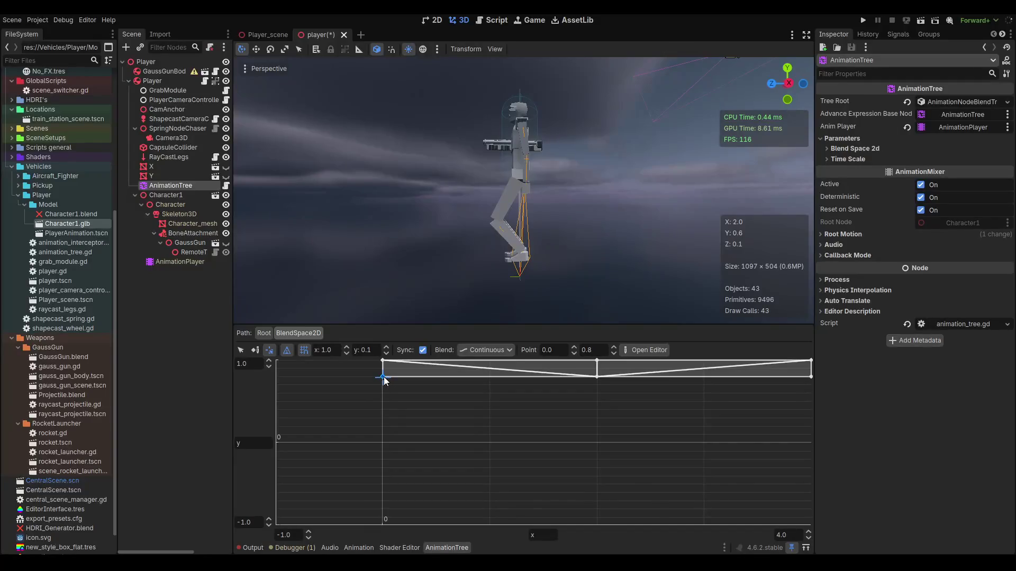
left_click(253, 547)
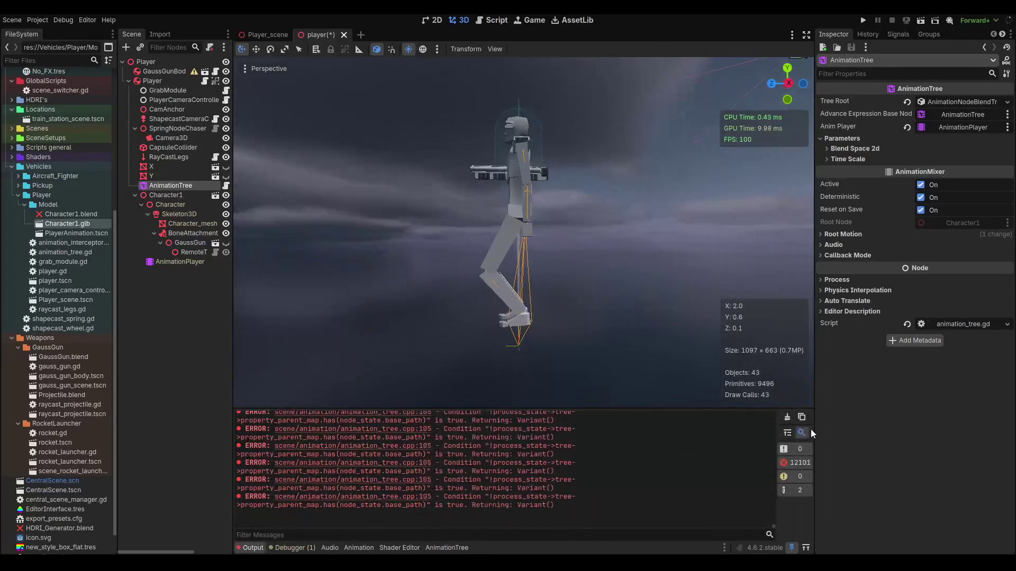
- Nudge the BlendSpace2D blend position back beside the first point and clear the Output log
left_click(447, 548)
left_click_drag(382, 378, 375, 402)
left_click(391, 378)
left_click(245, 353)
left_click(378, 383)
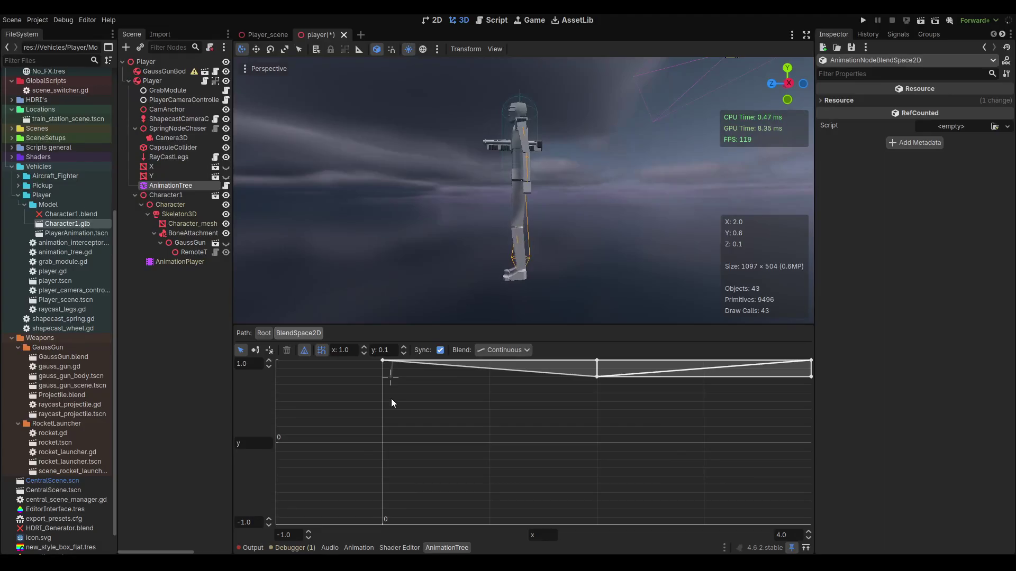
left_click(252, 547)
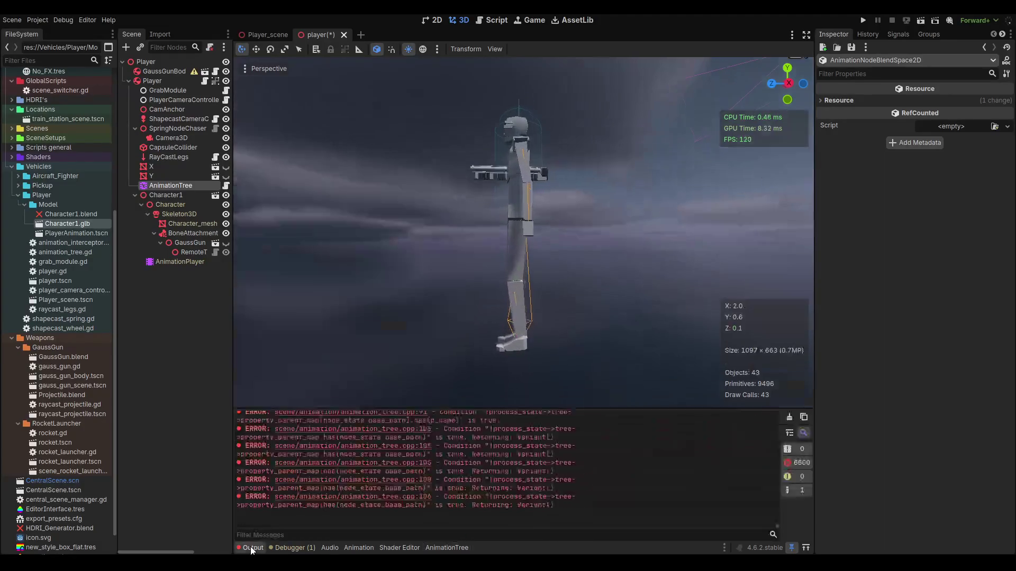
left_click(789, 418)
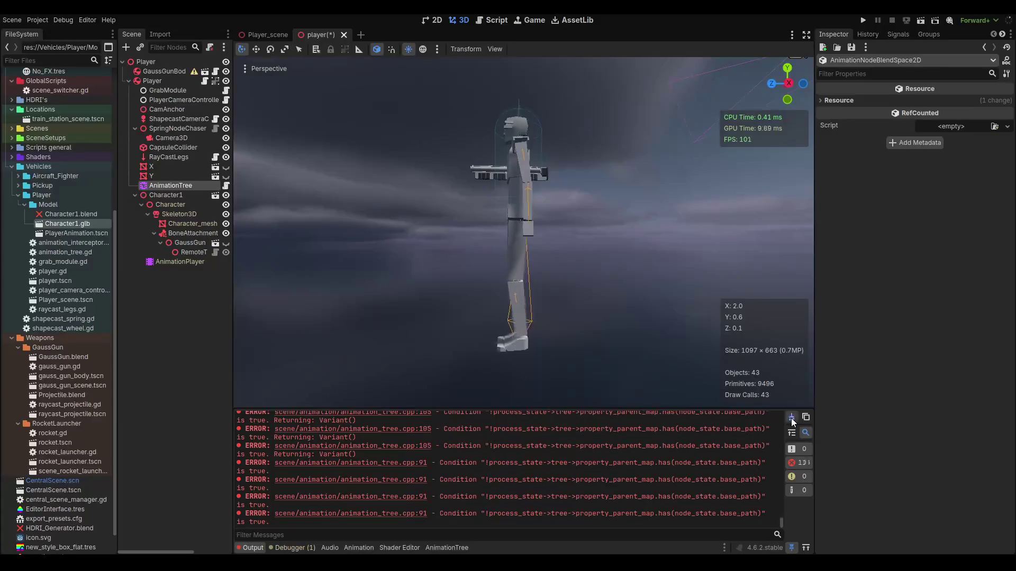
left_click(446, 548)
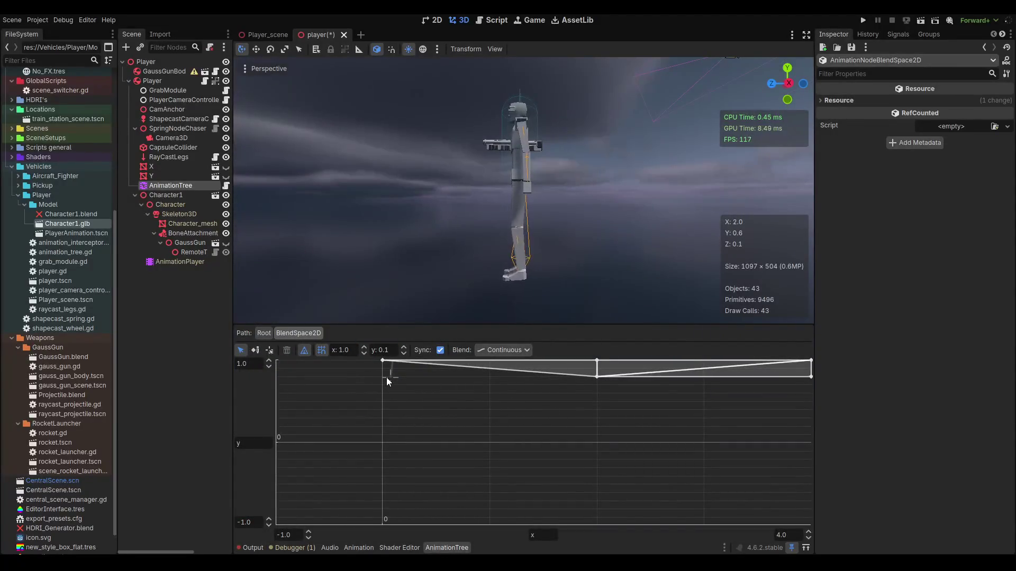
- Select the AnimationPlayer node, group duplicate errors in Output, and save the player scene
left_click(265, 333)
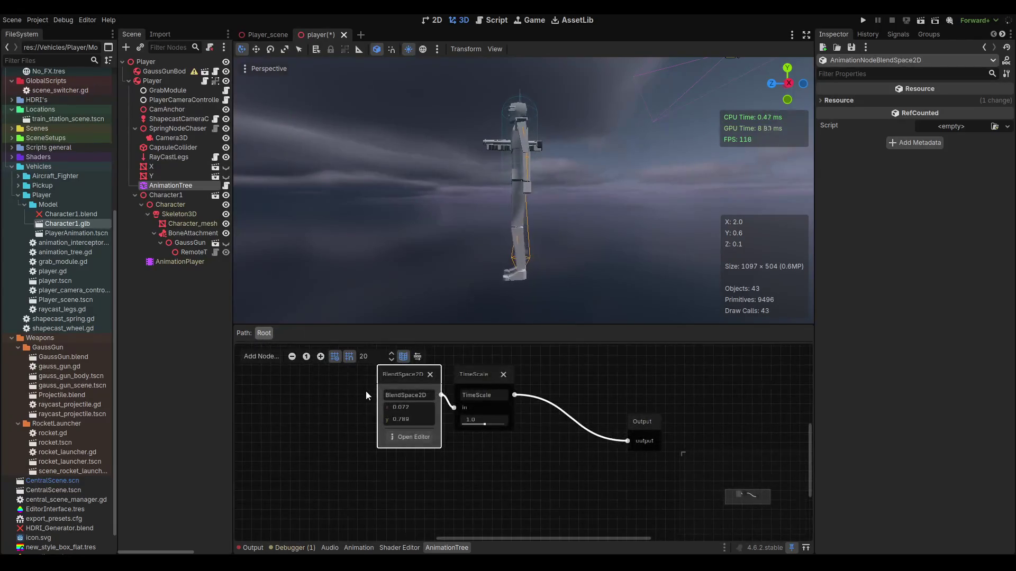
left_click(253, 548)
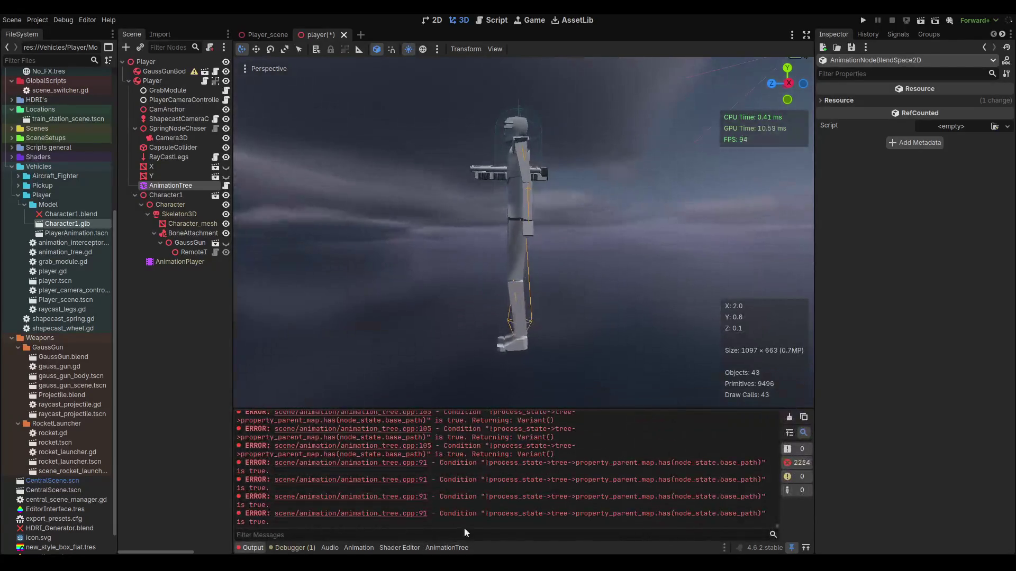
left_click(449, 548)
left_click(165, 157)
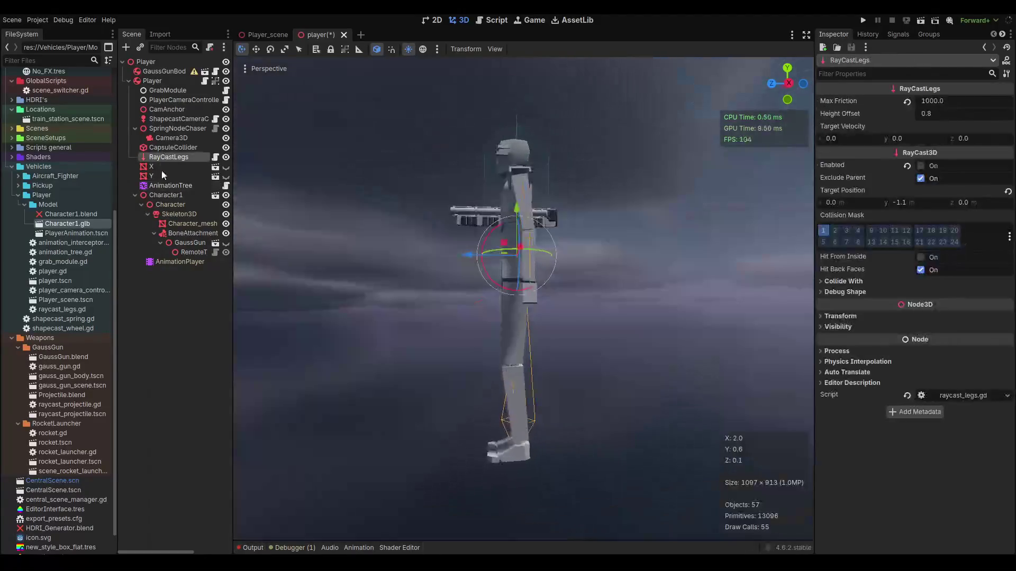
left_click(169, 261)
left_click(255, 548)
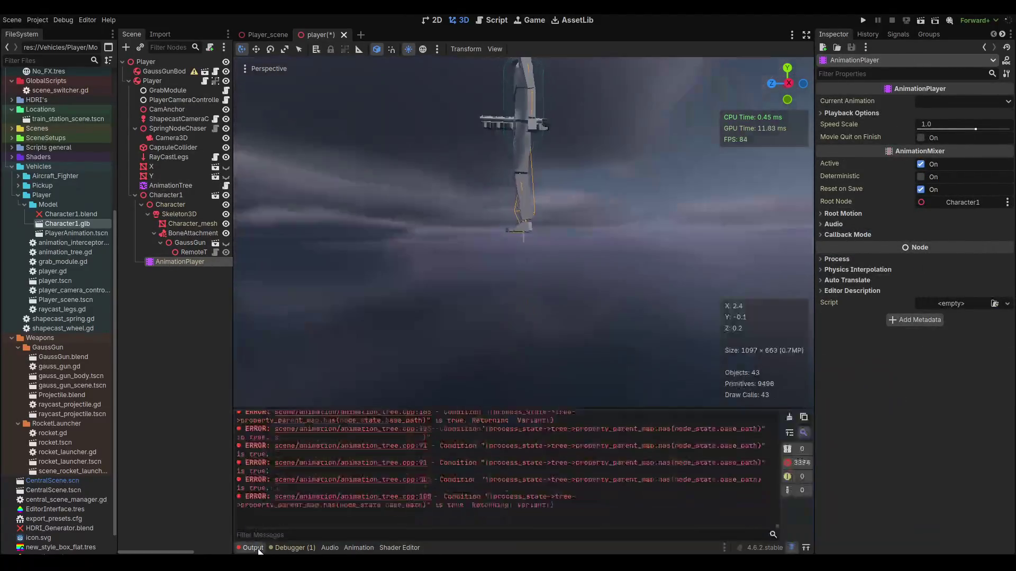
left_click(789, 432)
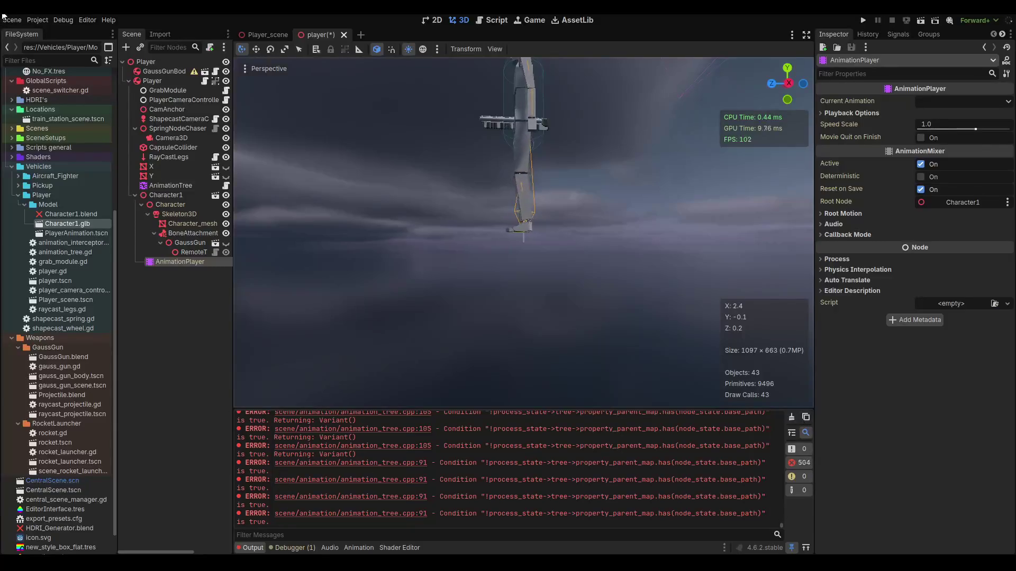
left_click(7, 19)
left_click(21, 75)
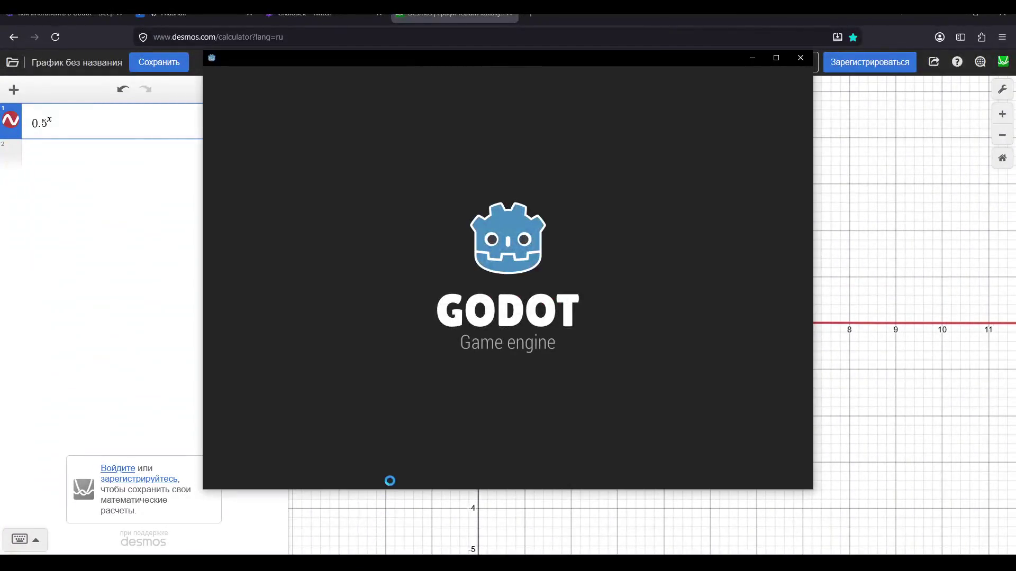
- Open the game project from the Project Manager, then return to the Desmos graph in Firefox
double_click(332, 117)
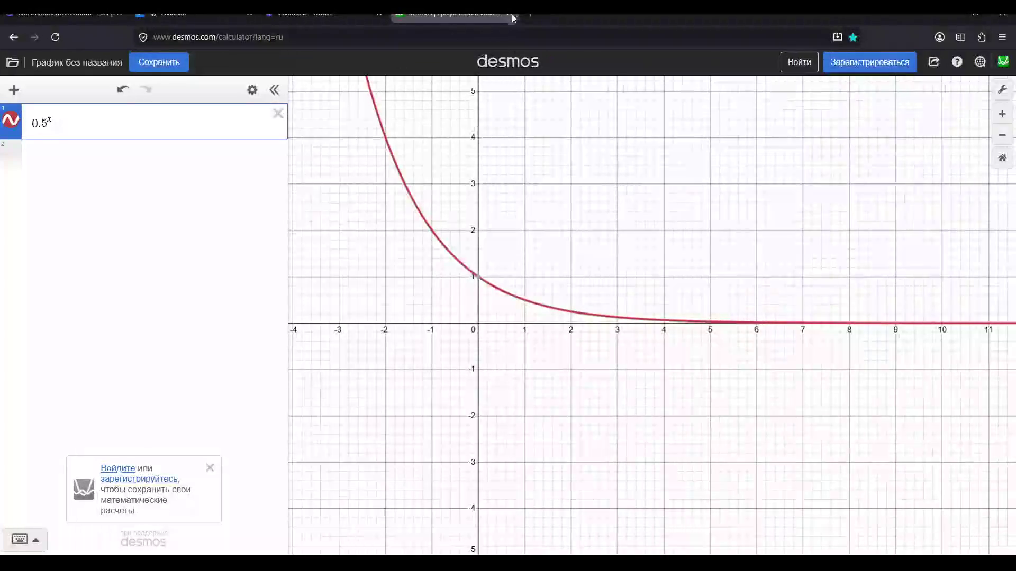
left_click(531, 15)
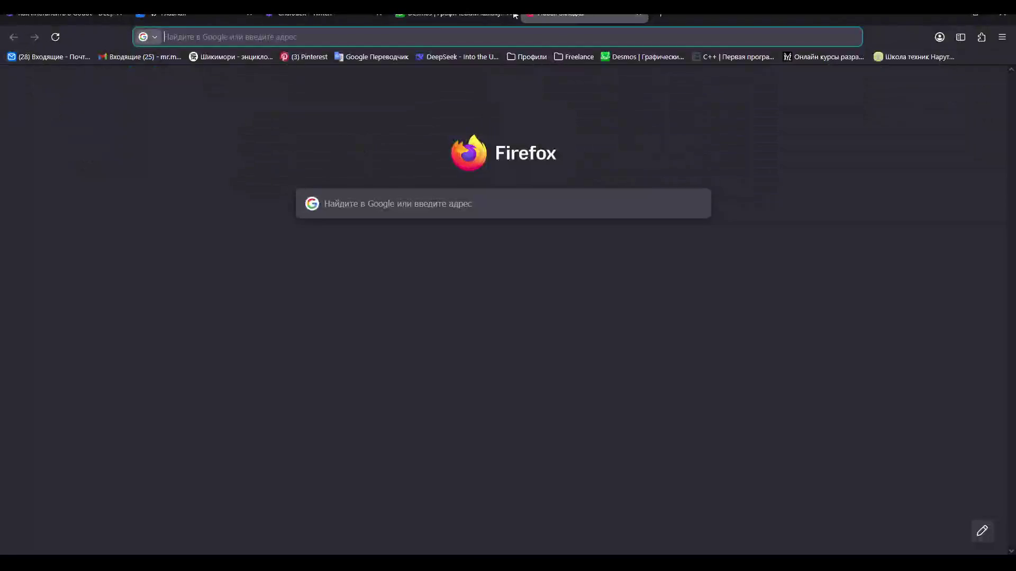
left_click(520, 58)
left_click(557, 280)
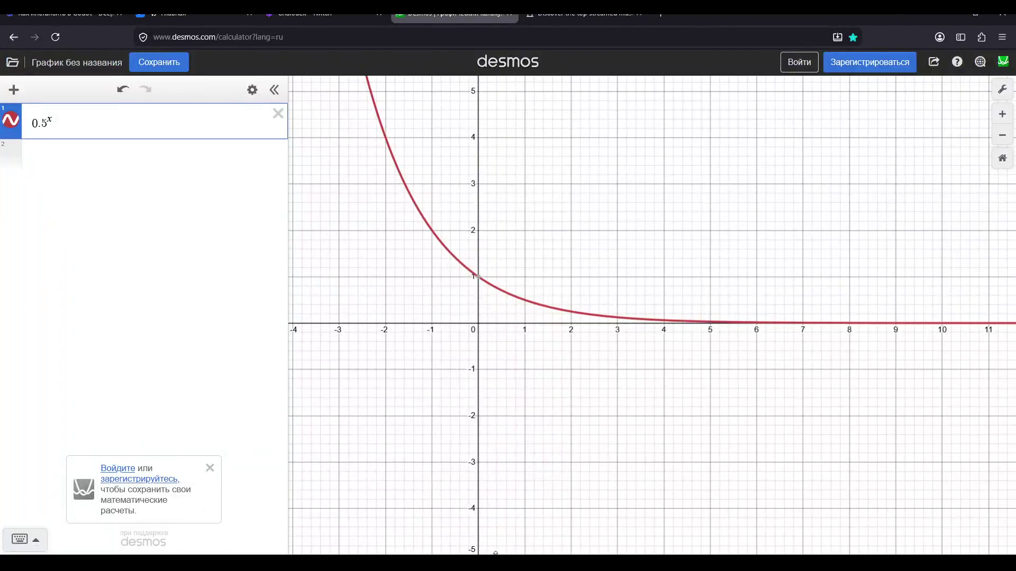
mouse_move(479, 563)
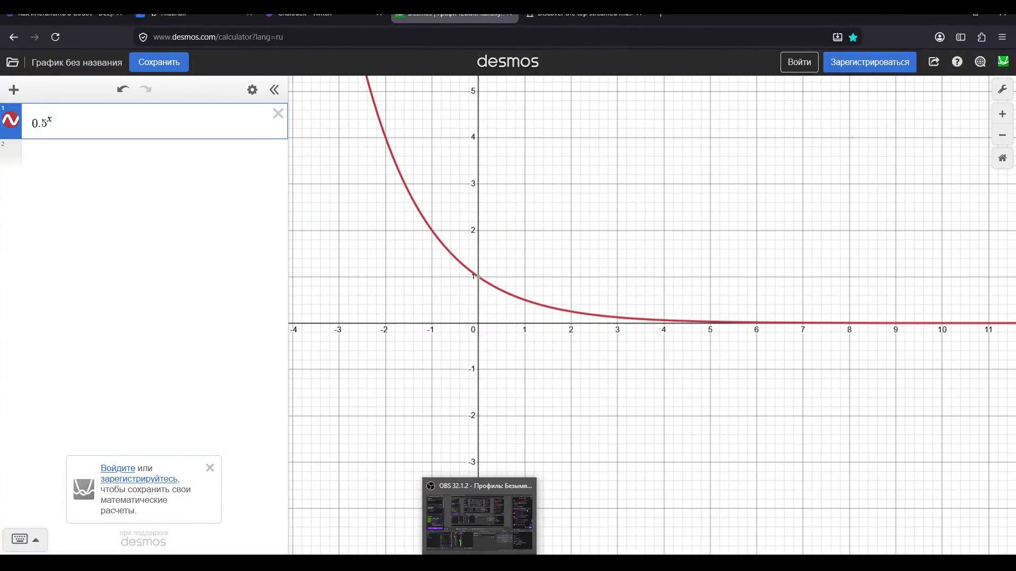
- Preview and scrub Slide_forward_crouched_1_2 on the character, then show the AnimationTree node's graph
left_click(369, 564)
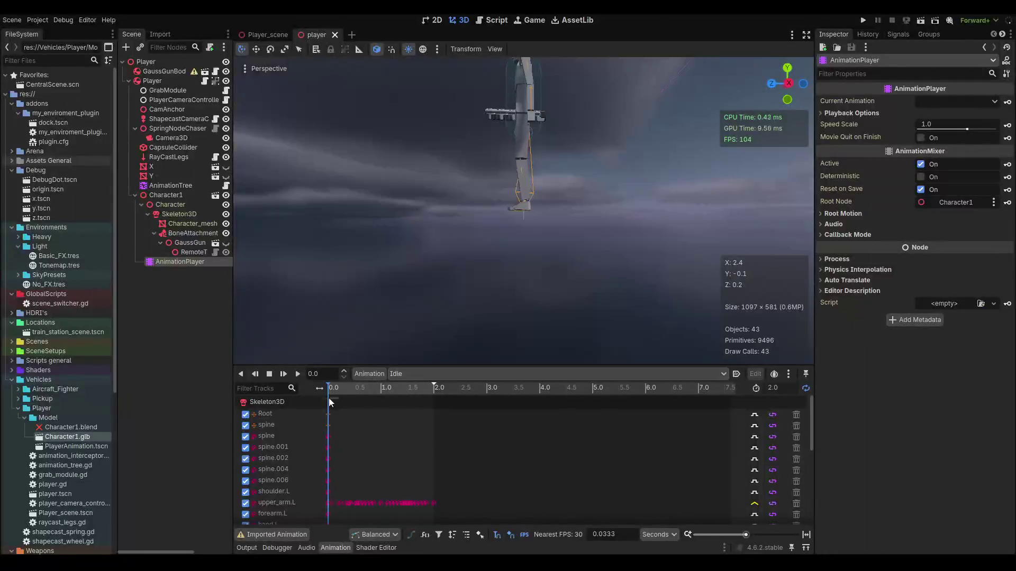
left_click(448, 374)
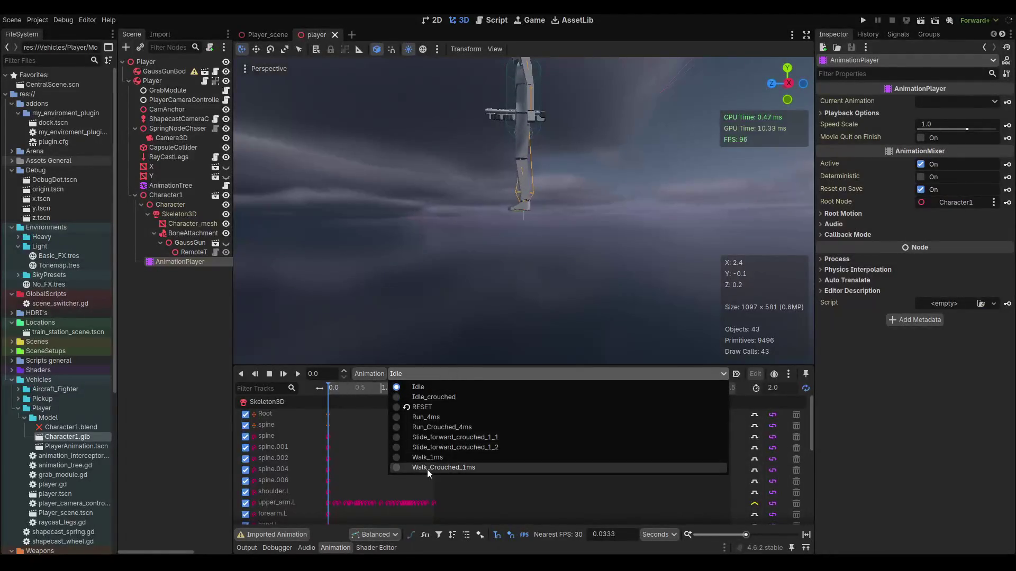
left_click(434, 450)
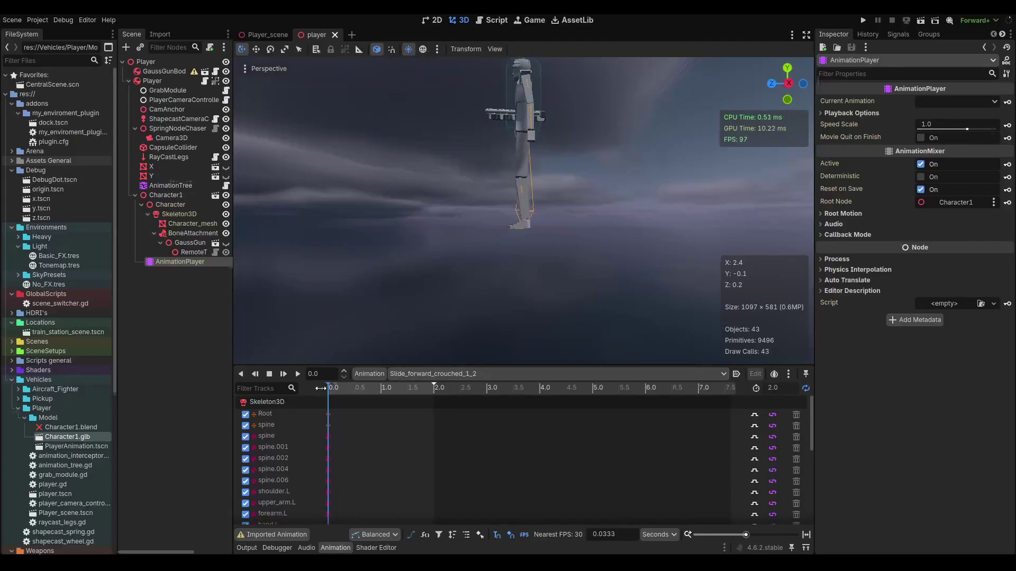
mouse_move(341, 388)
left_mouse_down()
mouse_move(408, 389)
mouse_move(330, 394)
left_mouse_up()
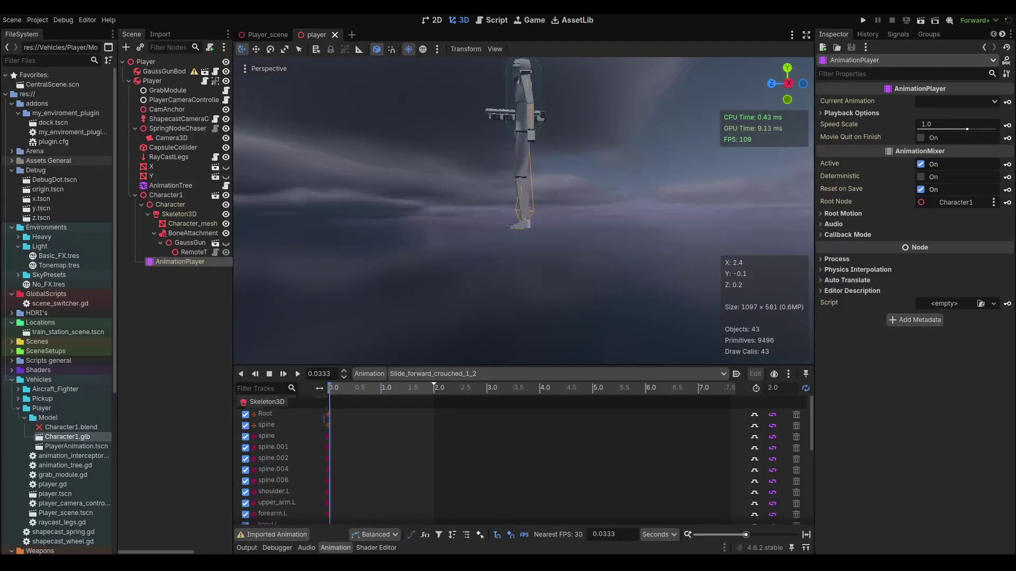
left_click(185, 187)
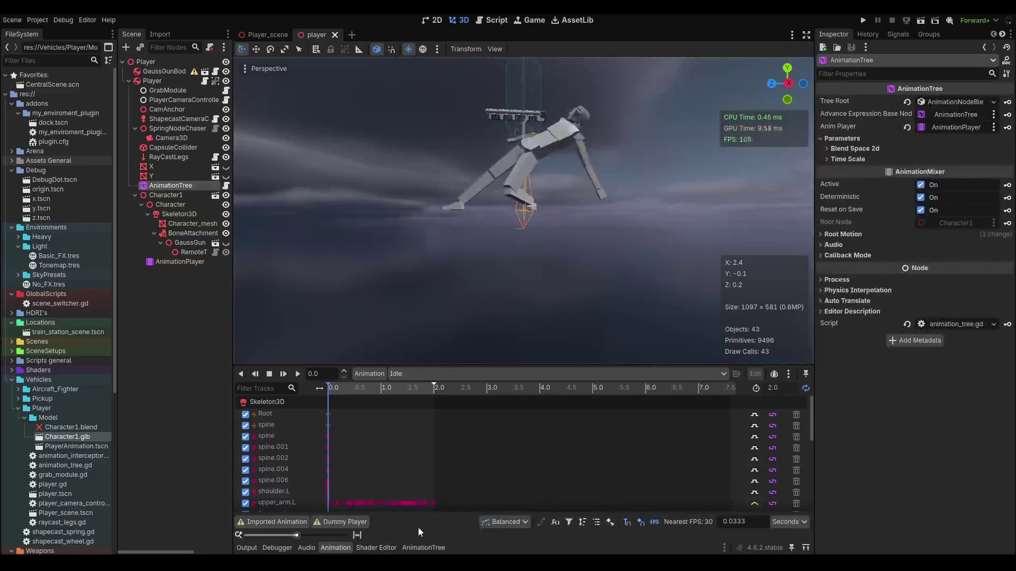
left_click(423, 548)
- Open the BlendSpace2D editor and add a BlendSpace1D point at its top-left corner
left_click(382, 411)
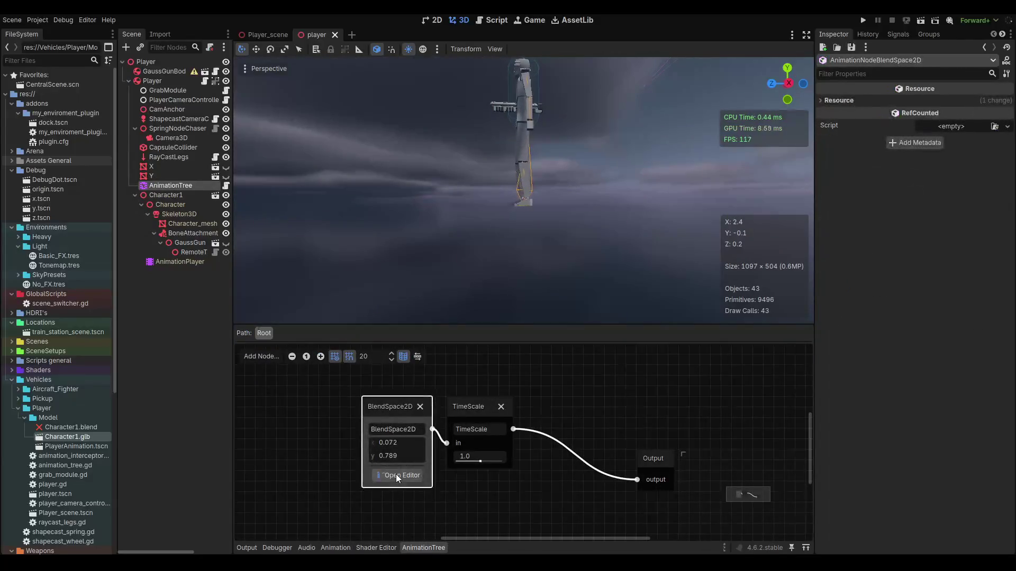
left_click(398, 476)
left_click(254, 351)
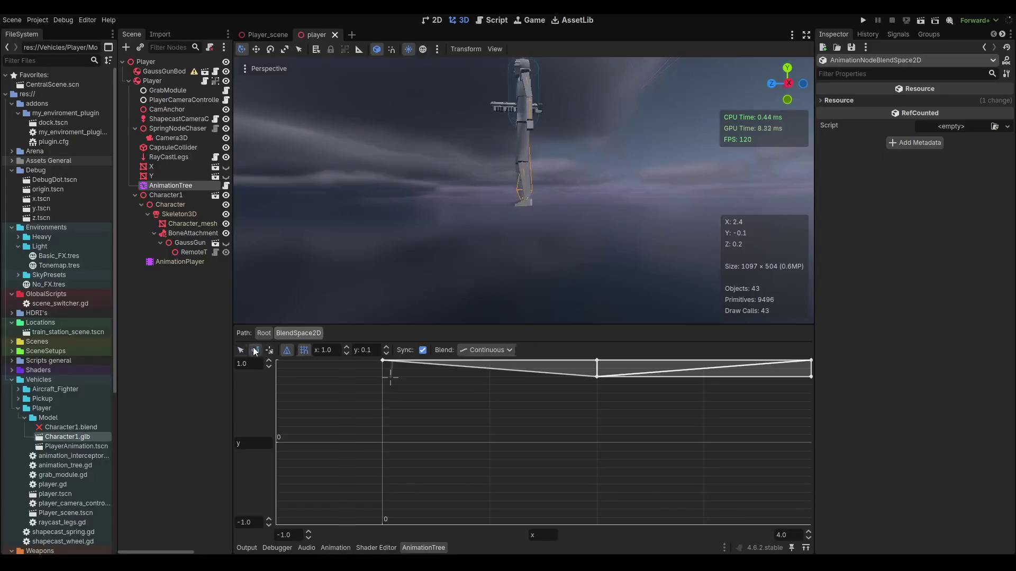
left_click(384, 376)
mouse_move(426, 383)
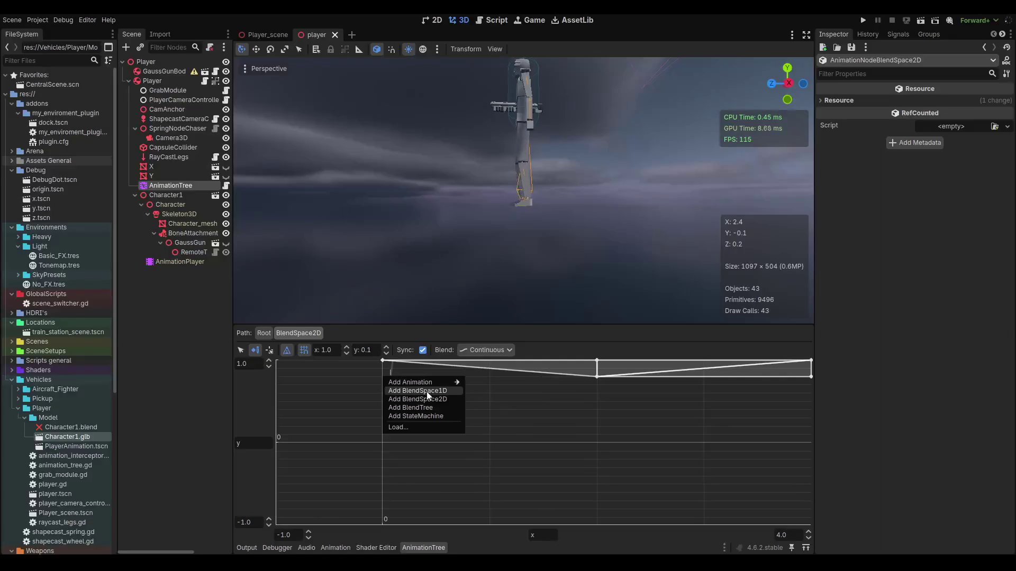
left_click(423, 391)
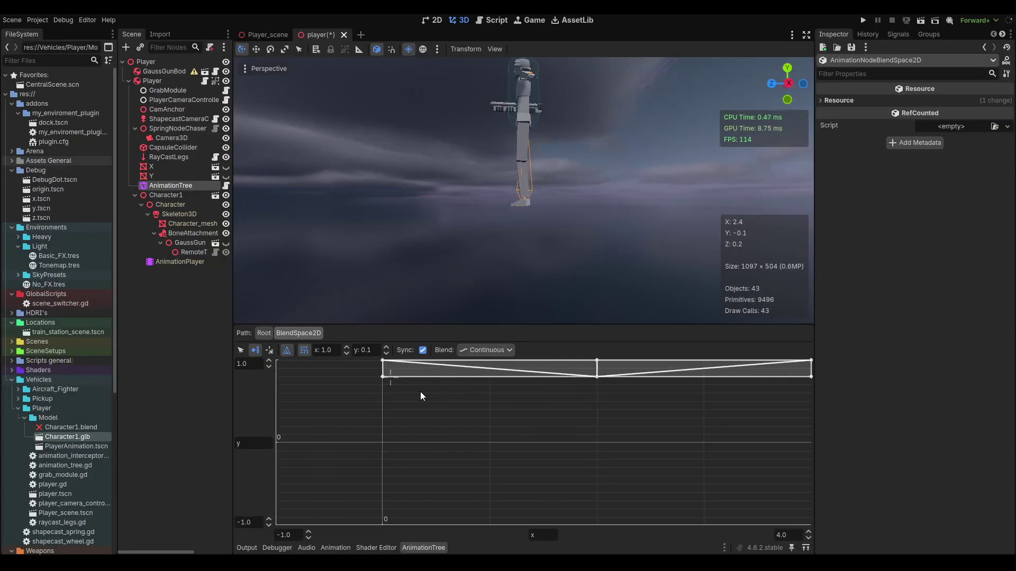
- Select the new BlendSpace1D point and open its editor
left_click(383, 373)
left_click(241, 353)
left_click(382, 376)
double_click(383, 376)
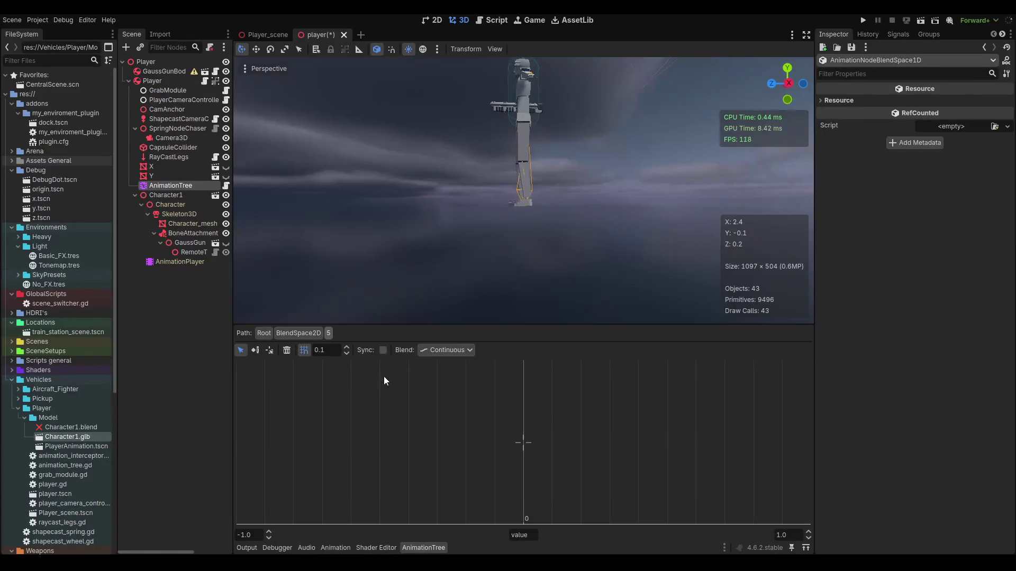
- Add an animation point at 0 and set the BlendSpace1D minimum to -2.0
left_click(260, 350)
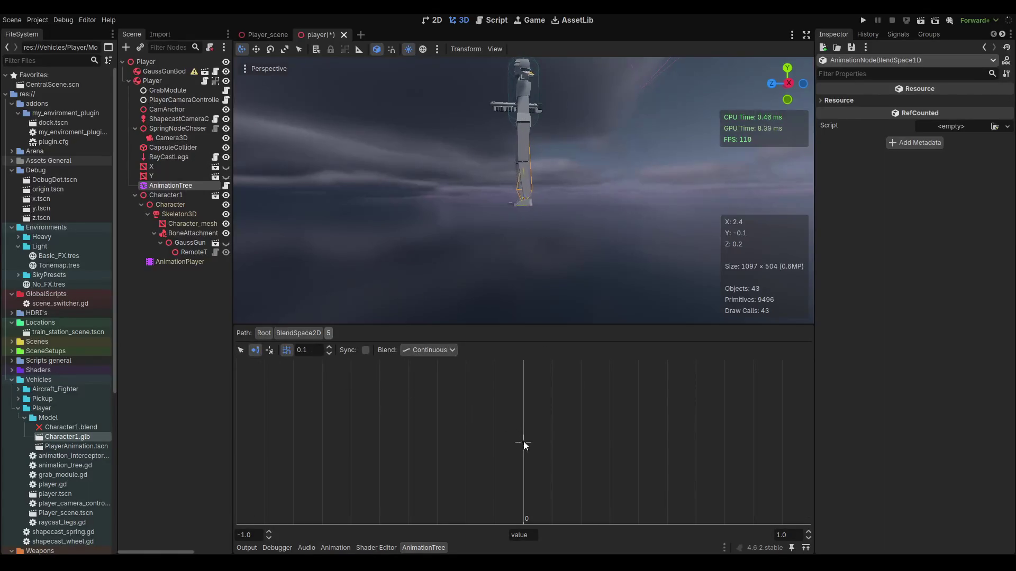
left_click(523, 441)
mouse_move(575, 446)
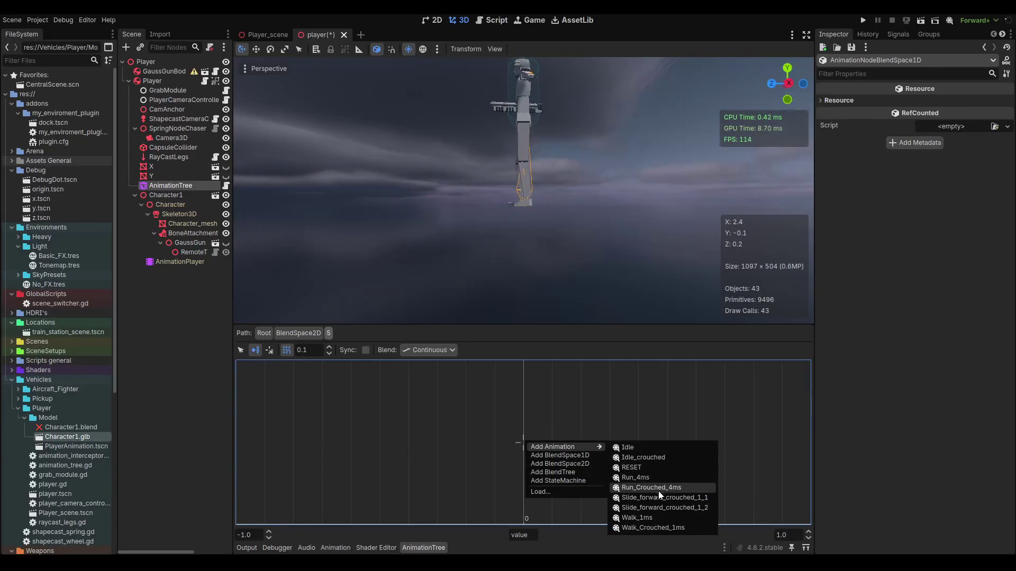
left_click(647, 457)
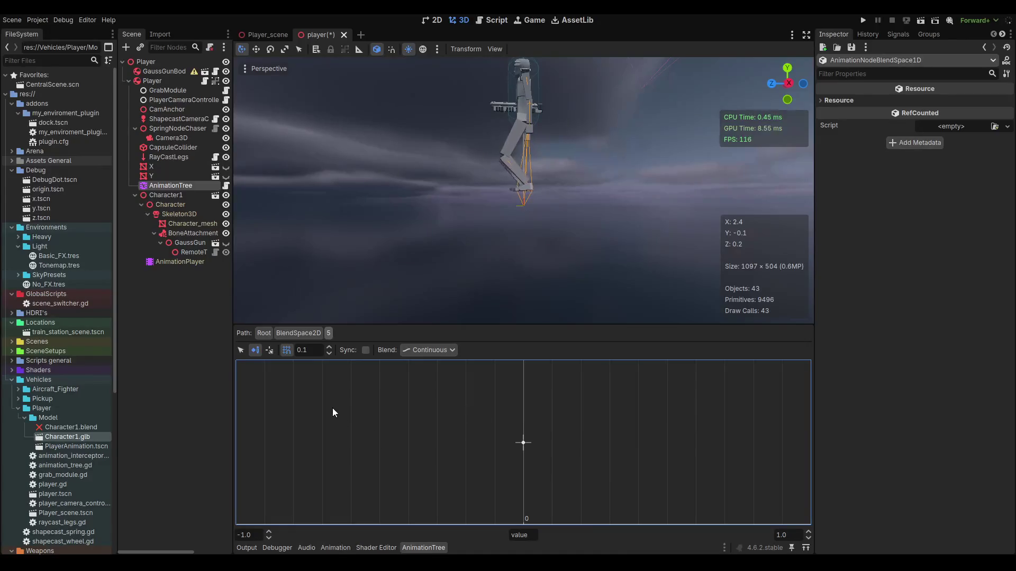
left_click(383, 444)
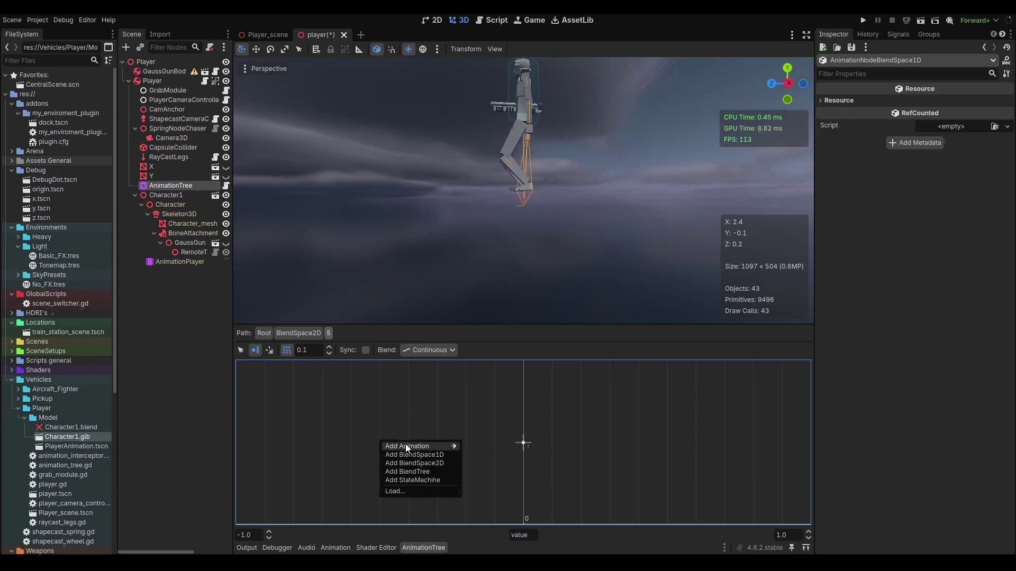
mouse_move(424, 446)
left_click(306, 408)
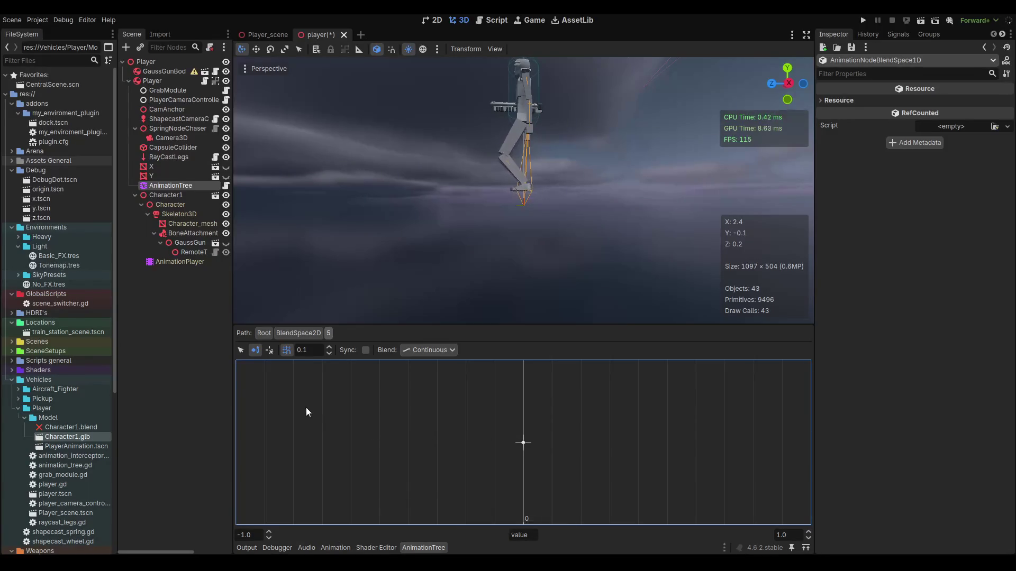
left_click(249, 535)
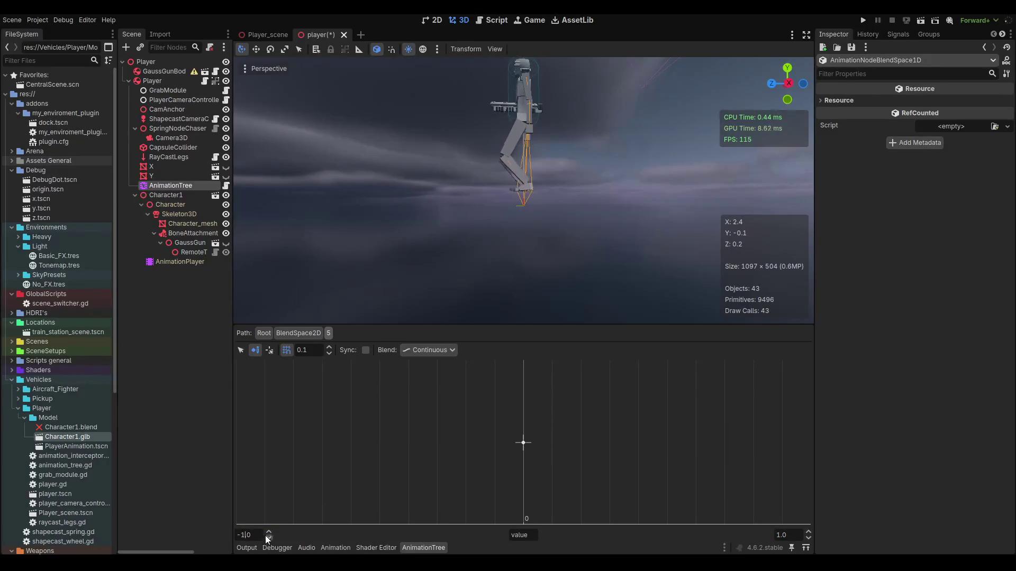
type("2")
key("Return")
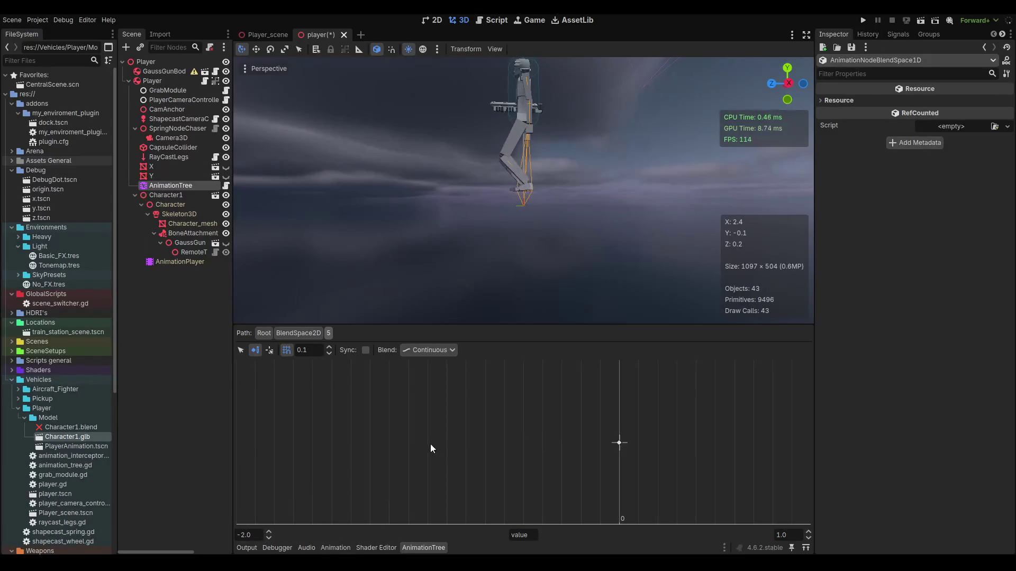
- Add animation points at -1 and -2, then save the player scene with Ctrl+S
left_click(427, 443)
mouse_move(439, 448)
left_click(570, 499)
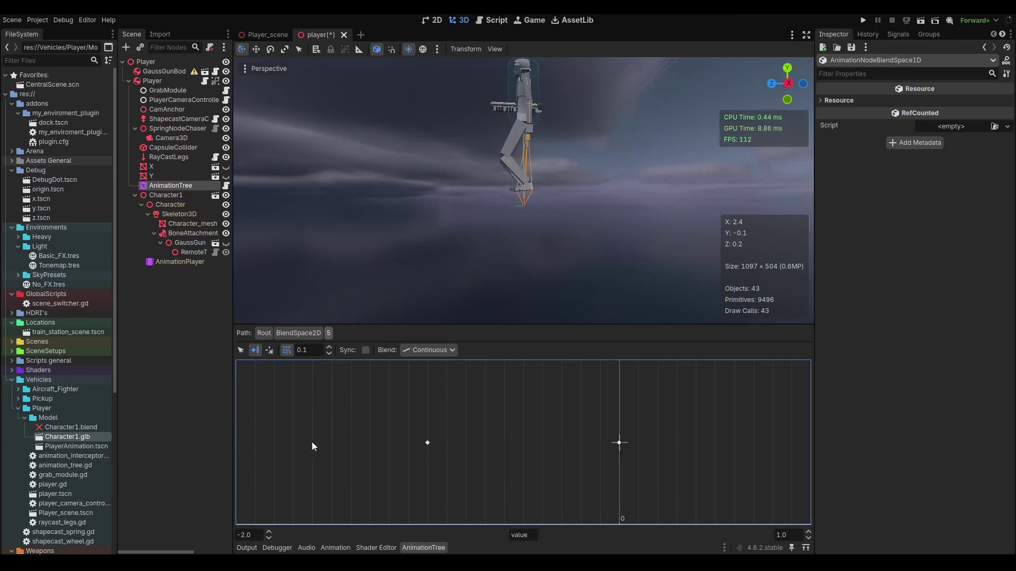
left_click(238, 441)
mouse_move(262, 446)
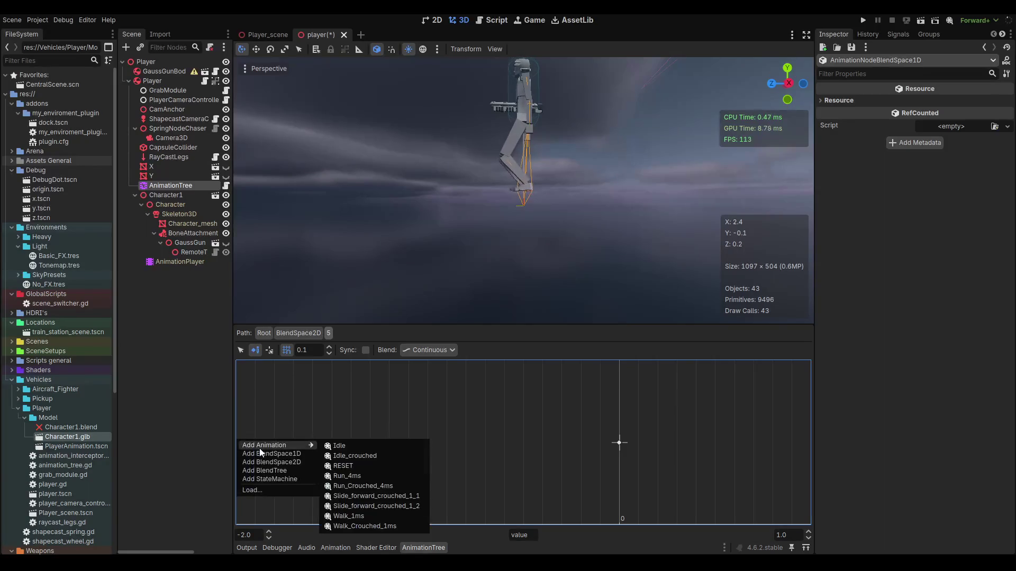
left_click(380, 506)
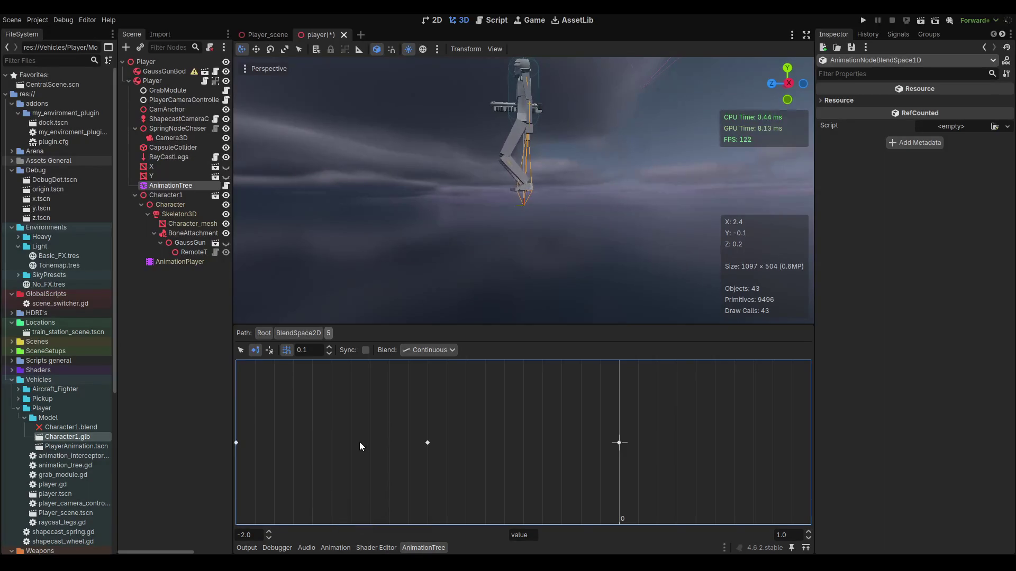
left_click(303, 338)
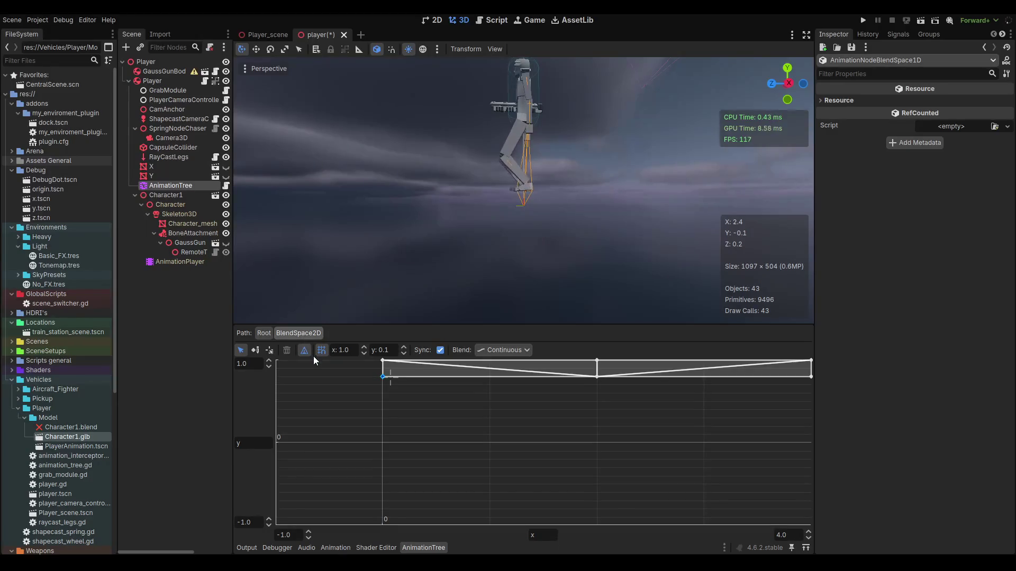
key("ctrl+s")
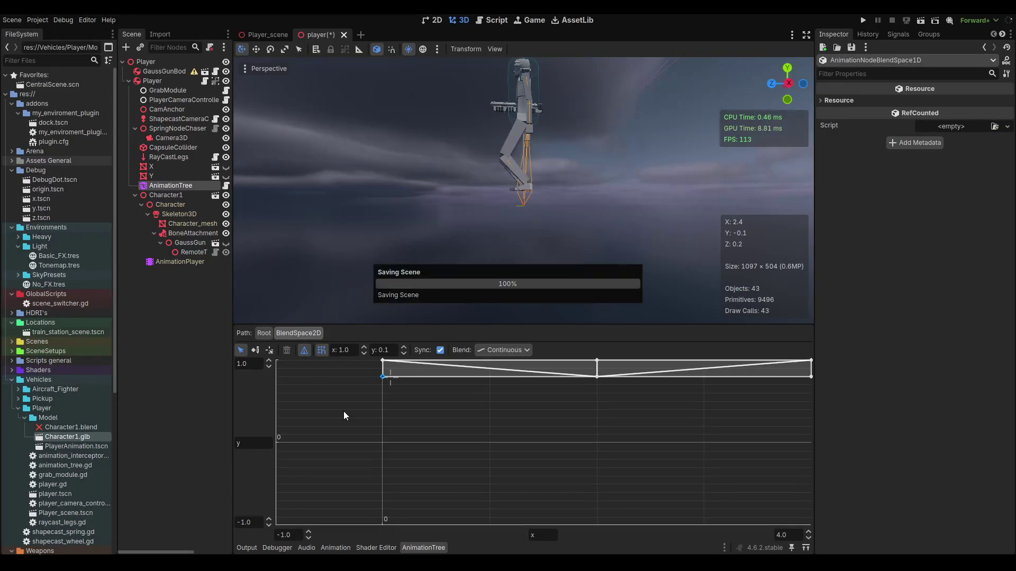
double_click(384, 378)
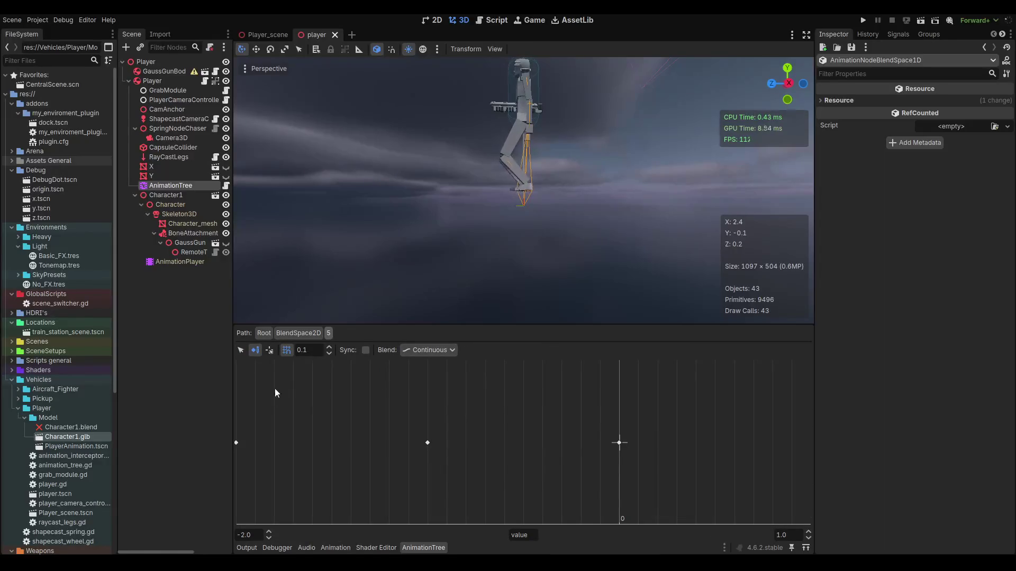
- Drag the blend position across the range to preview the slide poses toward the -2 end
left_click(269, 349)
left_click_drag(613, 439, 543, 433)
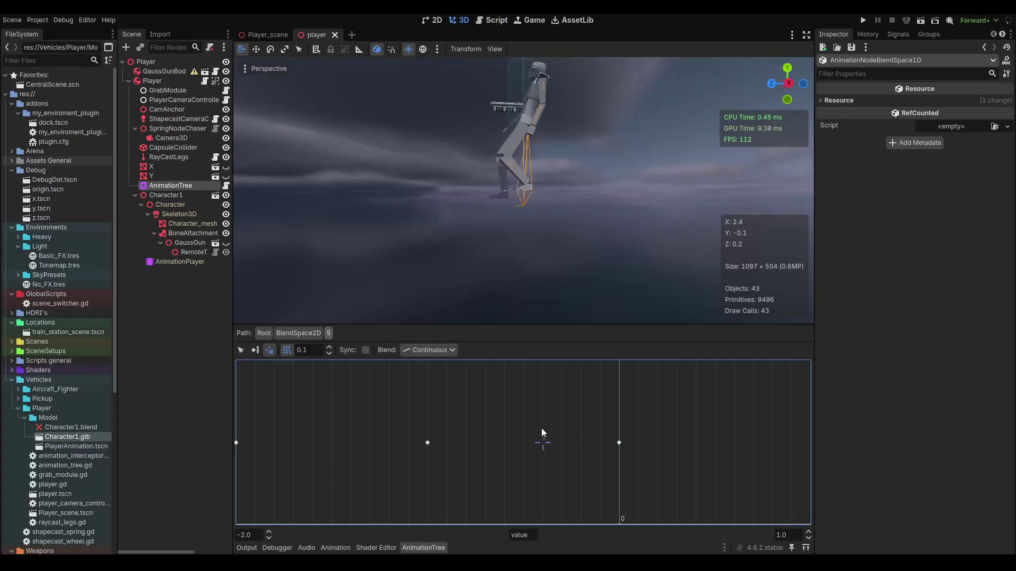
mouse_move(441, 424)
left_mouse_down()
mouse_move(228, 421)
mouse_move(531, 421)
mouse_move(200, 421)
mouse_move(627, 416)
left_mouse_up()
mouse_move(314, 415)
left_mouse_down()
mouse_move(294, 415)
mouse_move(490, 421)
left_mouse_up()
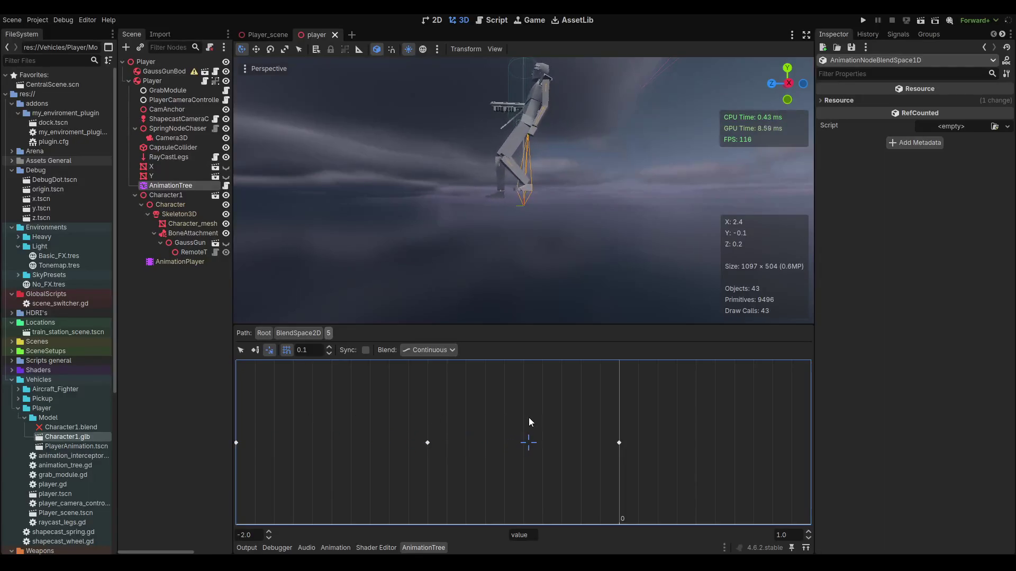
mouse_move(538, 421)
left_mouse_down()
mouse_move(424, 418)
mouse_move(551, 413)
mouse_move(523, 412)
left_mouse_up()
mouse_move(445, 414)
left_mouse_down()
mouse_move(224, 396)
mouse_move(444, 399)
mouse_move(218, 391)
mouse_move(605, 404)
mouse_move(272, 401)
mouse_move(540, 413)
mouse_move(212, 403)
mouse_move(562, 415)
mouse_move(261, 377)
left_mouse_up()
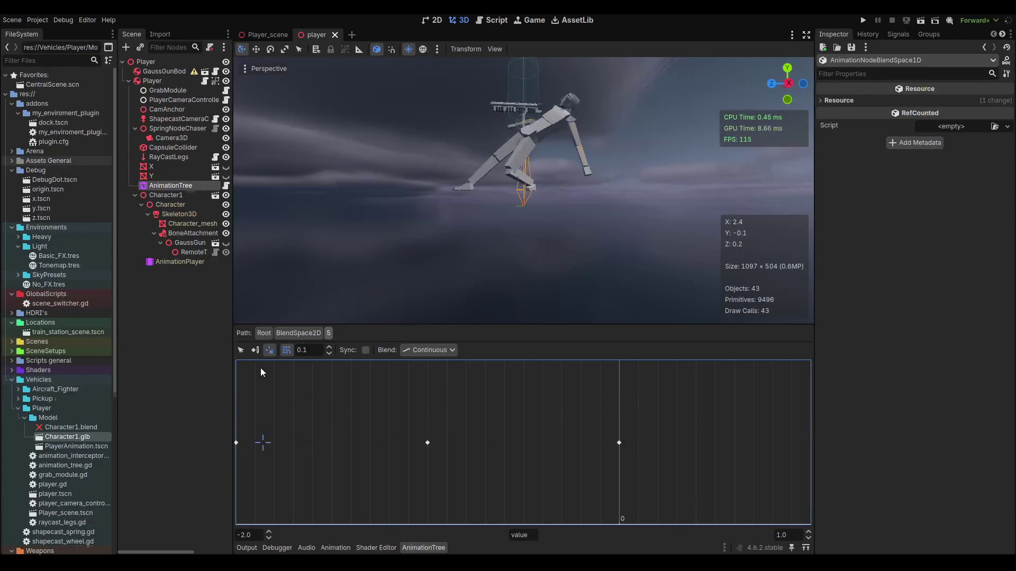
left_click(293, 336)
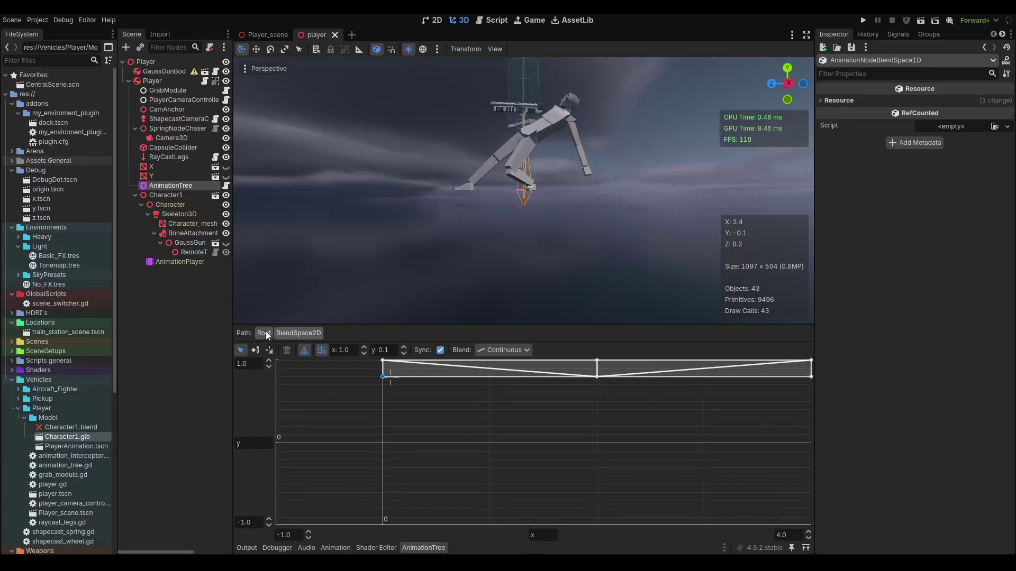
- Open animation_tree.gd, enlarge the code editor, and highlight 'slide' in line 36's path
left_click(215, 157)
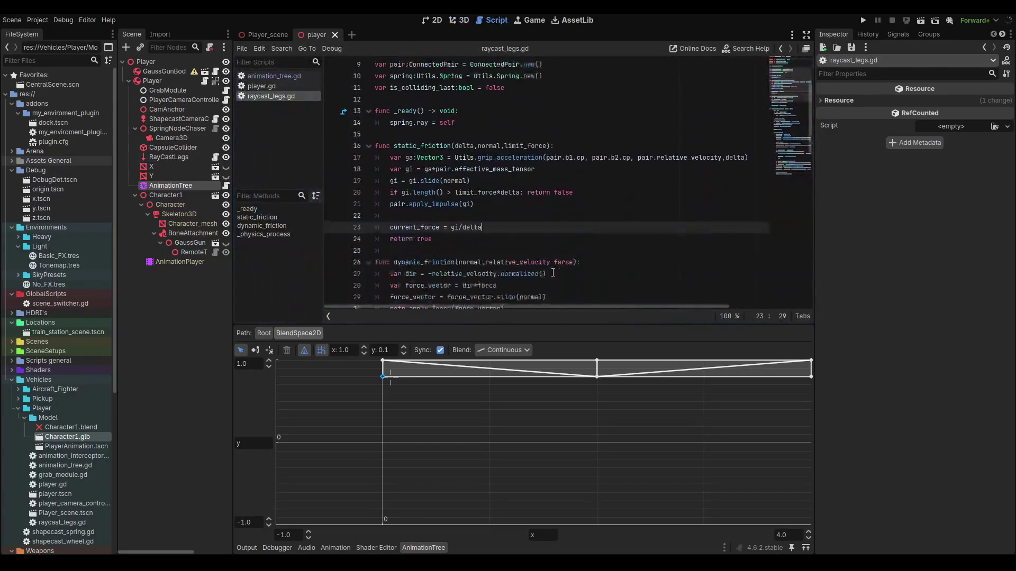
scroll(513, 257, "down", 6)
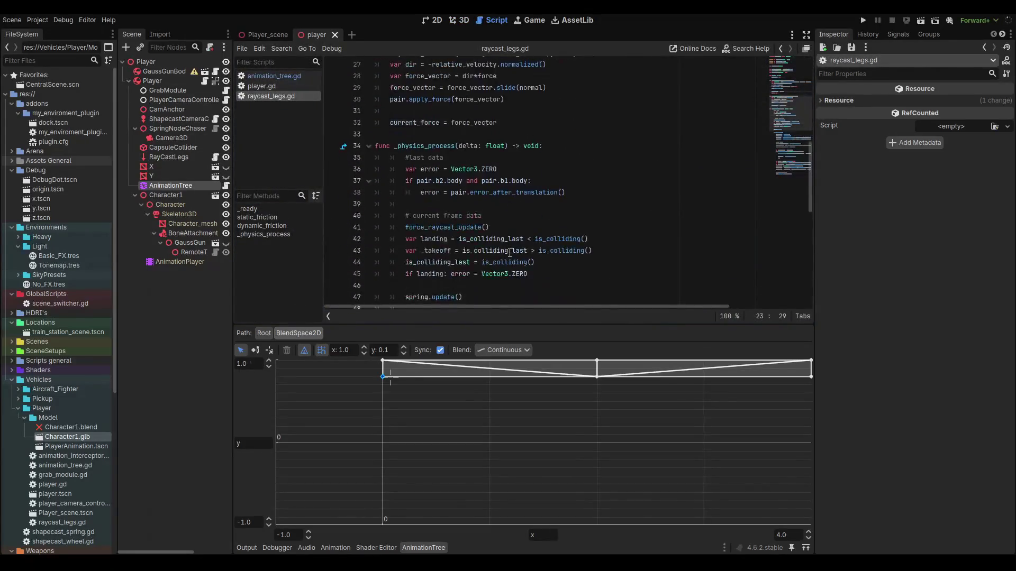
scroll(510, 253, "down", 5)
scroll(510, 253, "up", 5)
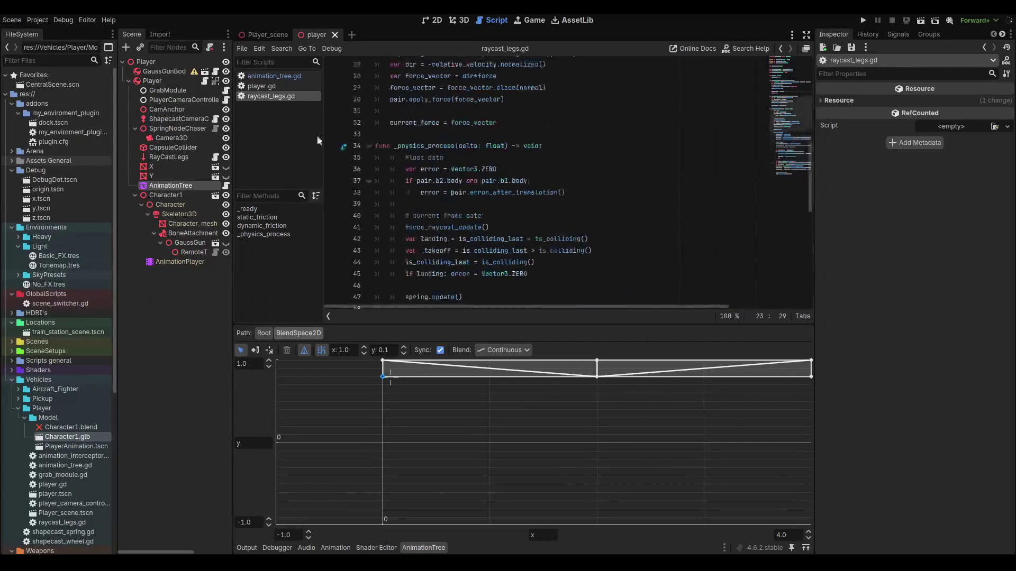
left_click(303, 77)
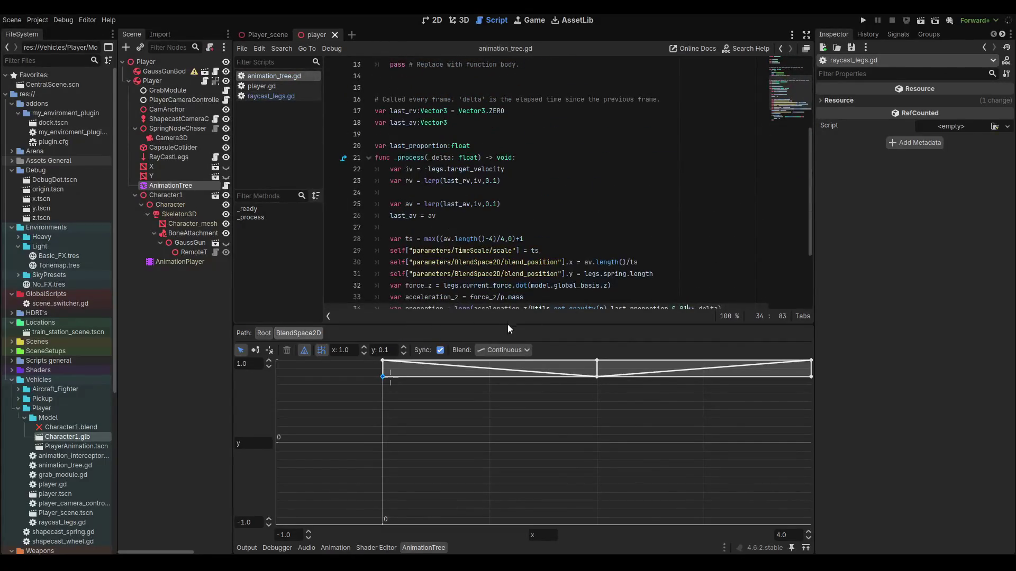
left_click_drag(513, 323, 521, 361)
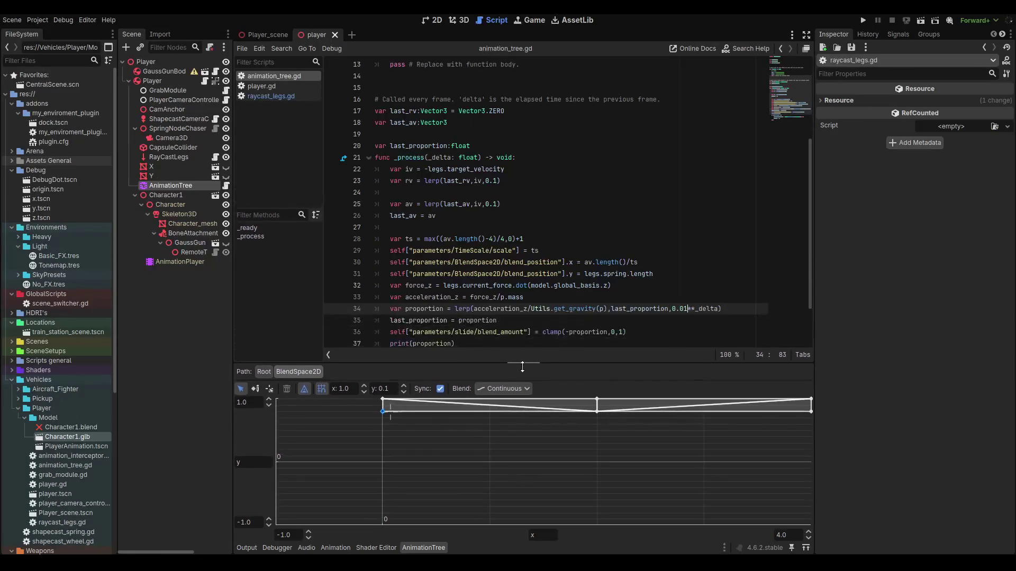
scroll(481, 291, "down", 1)
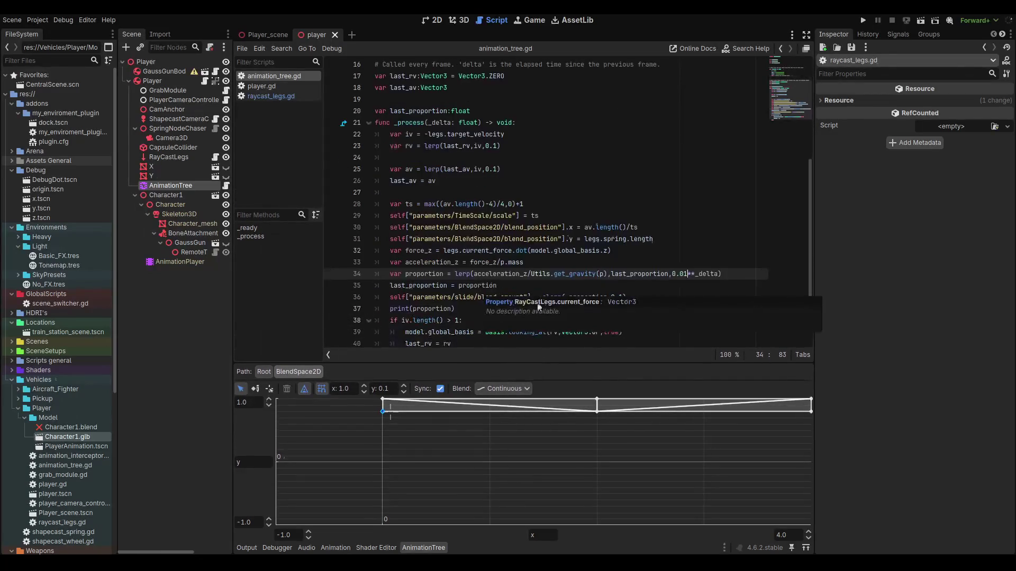
left_click(573, 250)
double_click(466, 297)
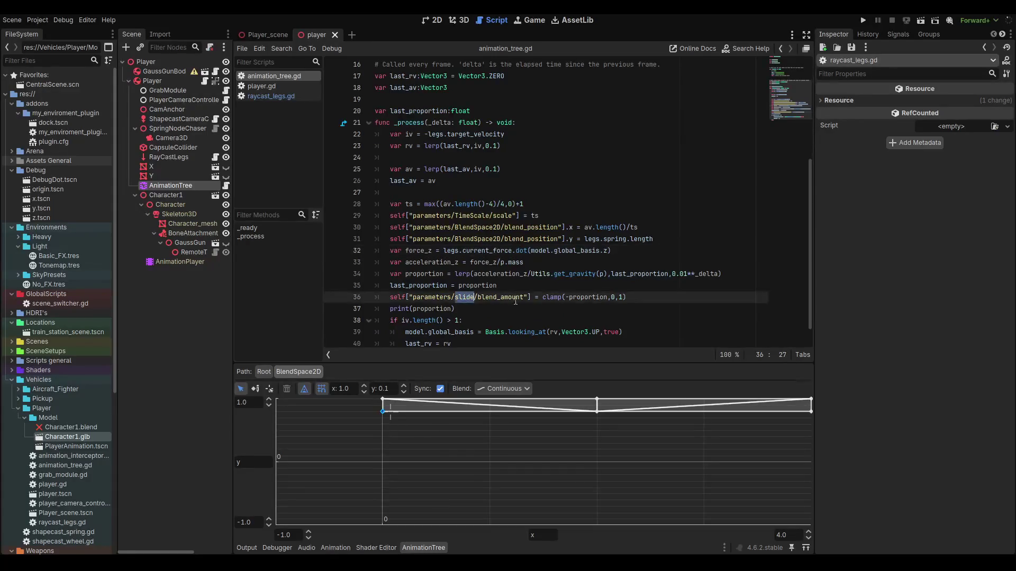
- Move the BlendSpace2D and TimeScale nodes down-right in the root graph and review line 31
left_click(264, 371)
scroll(532, 473, "down", 1)
mouse_move(532, 473)
left_mouse_down()
mouse_move(465, 406)
mouse_move(542, 445)
left_mouse_up()
left_click(532, 449)
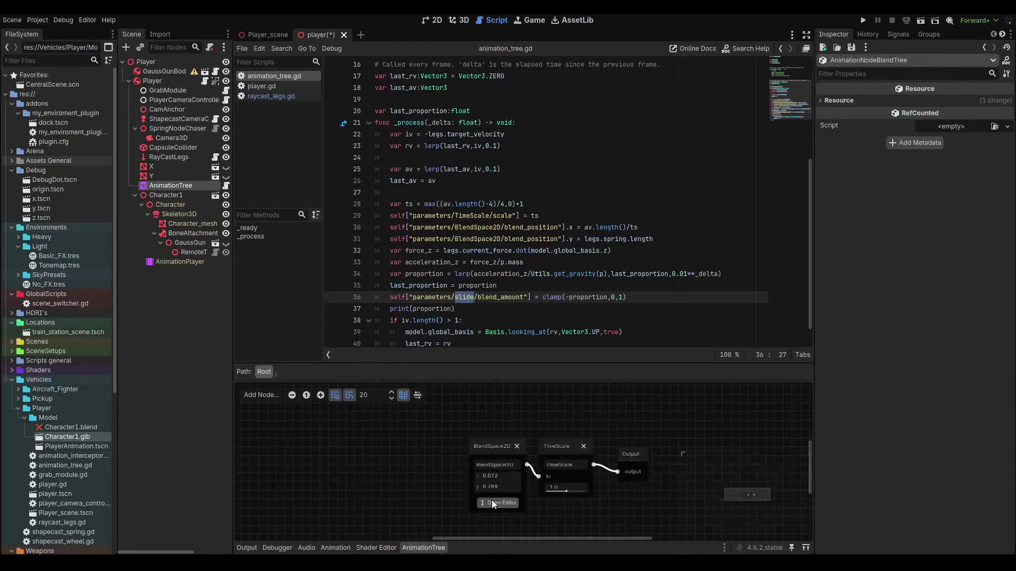
left_click(491, 503)
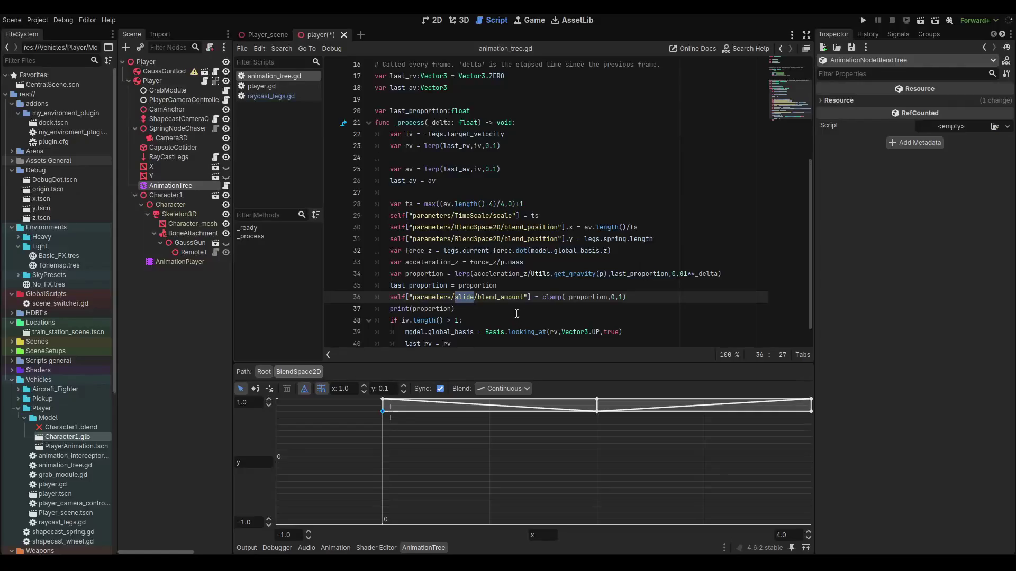
left_click(522, 240)
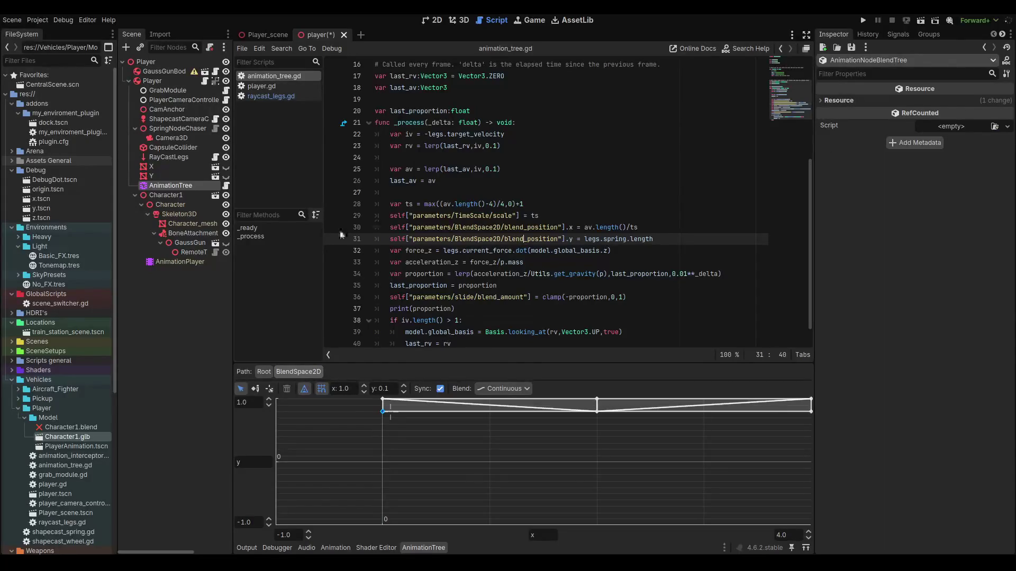
left_click(267, 371)
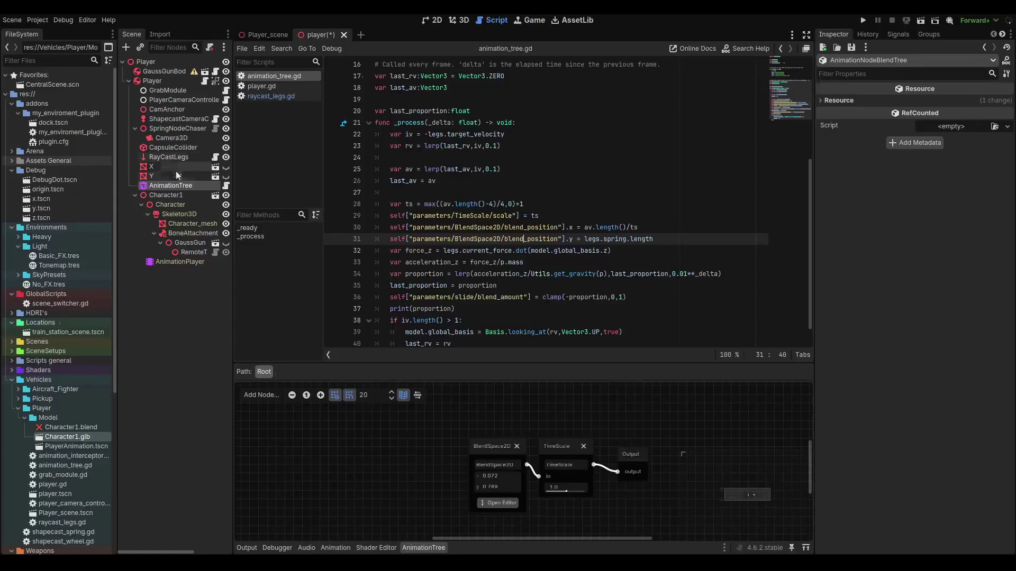
- Copy the property path of BlendSpace2D point 5's Blend Position from the AnimationTree inspector
left_click(179, 188)
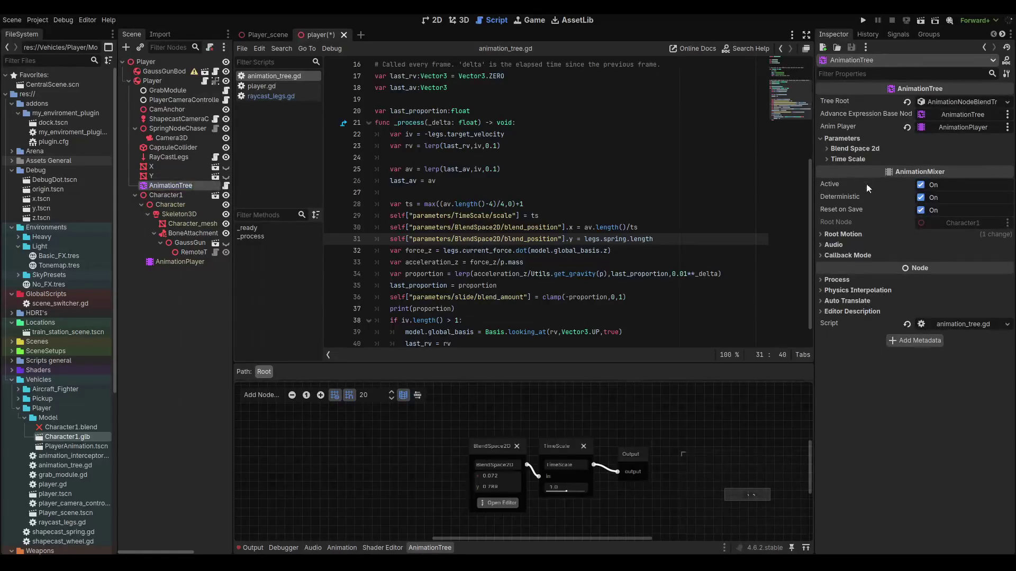
left_click(851, 154)
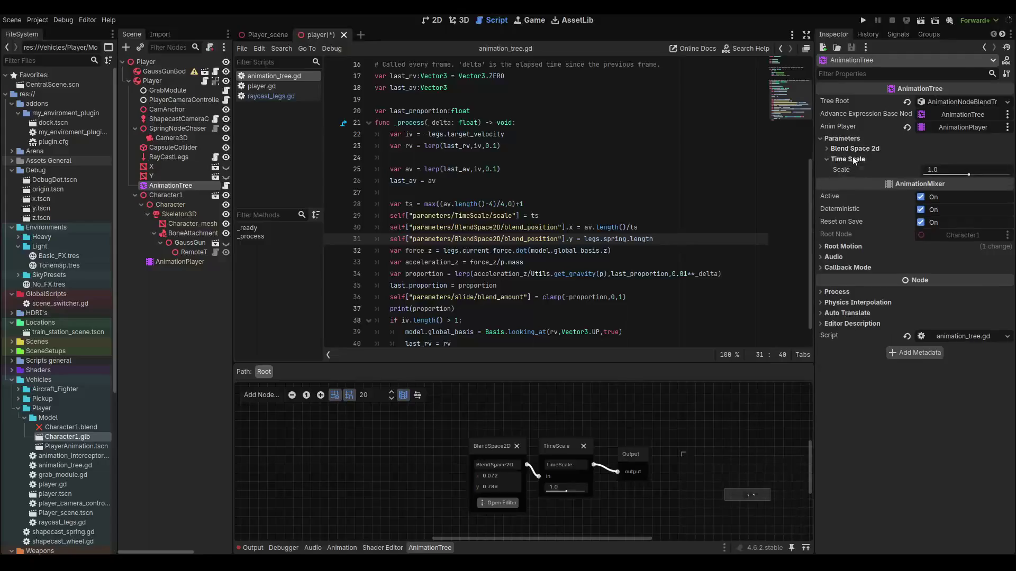
left_click(838, 183)
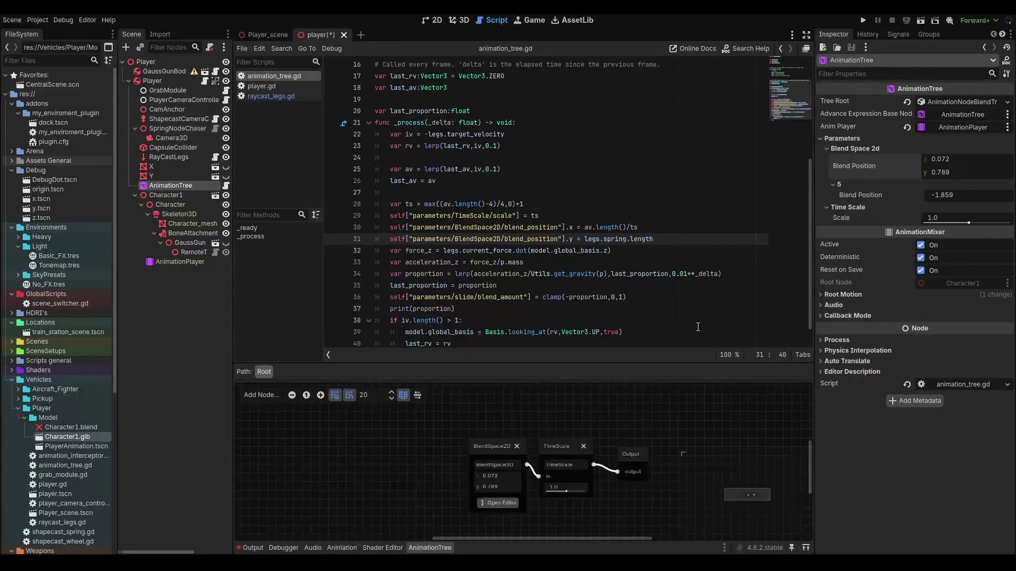
right_click(860, 192)
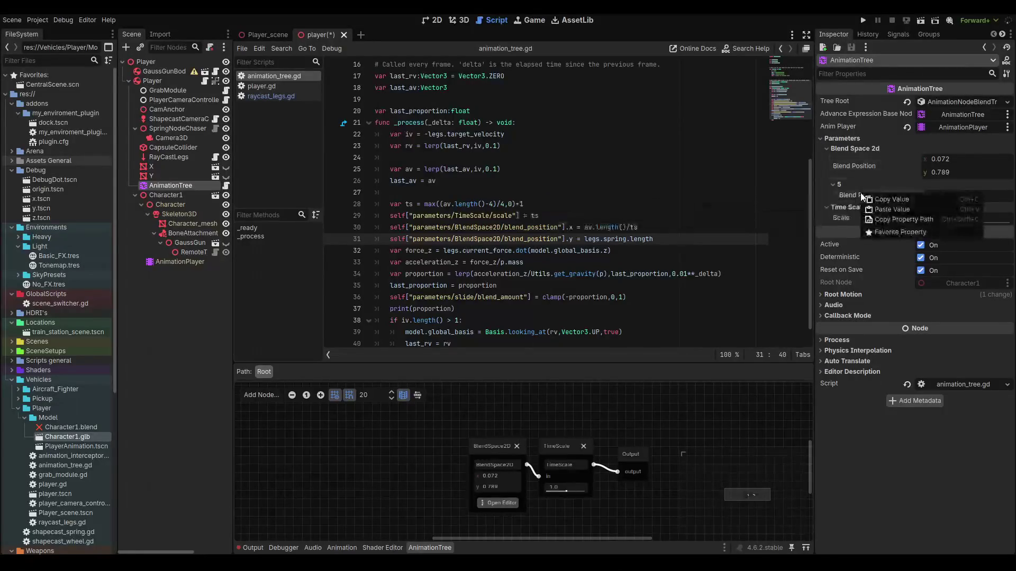
left_click(892, 217)
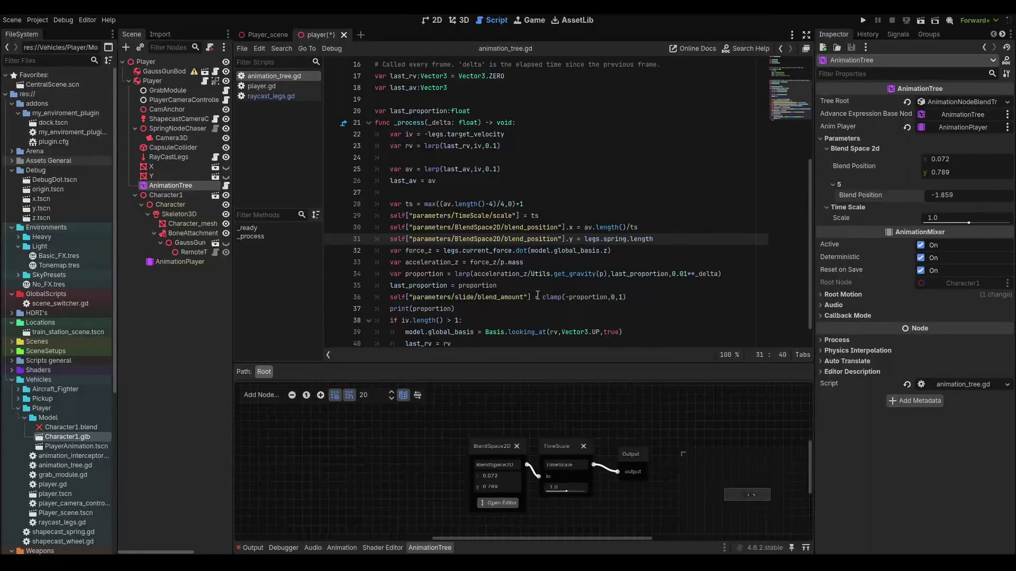
- Paste the path over line 36's slide parameter, fix the closing quote and bracket, and save
mouse_move(535, 295)
left_mouse_down()
mouse_move(396, 297)
mouse_move(410, 297)
left_mouse_up()
type("parameters/BlendSpace2D/5/blend_position")
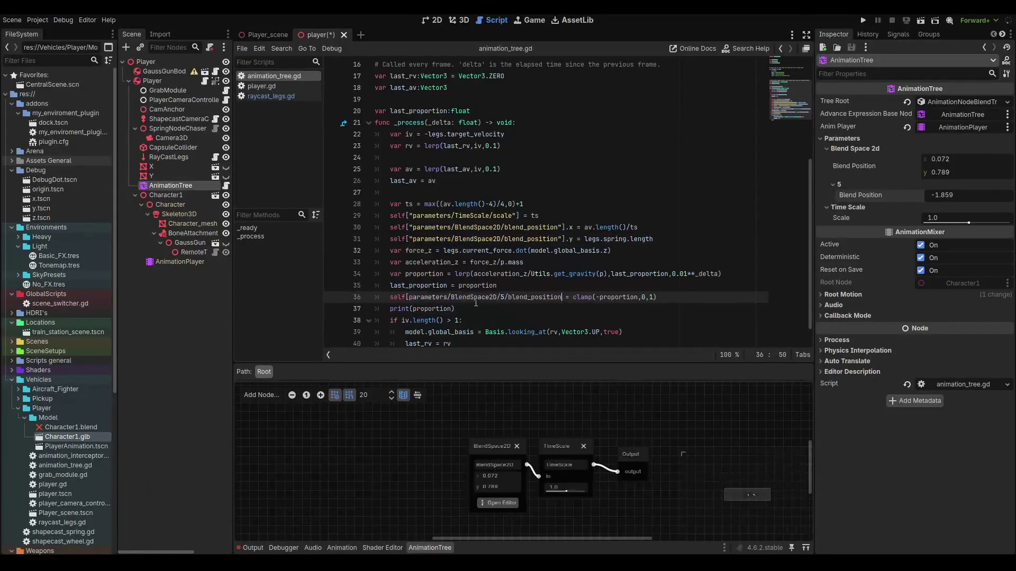
left_click_drag(561, 297, 409, 297)
type("\"")
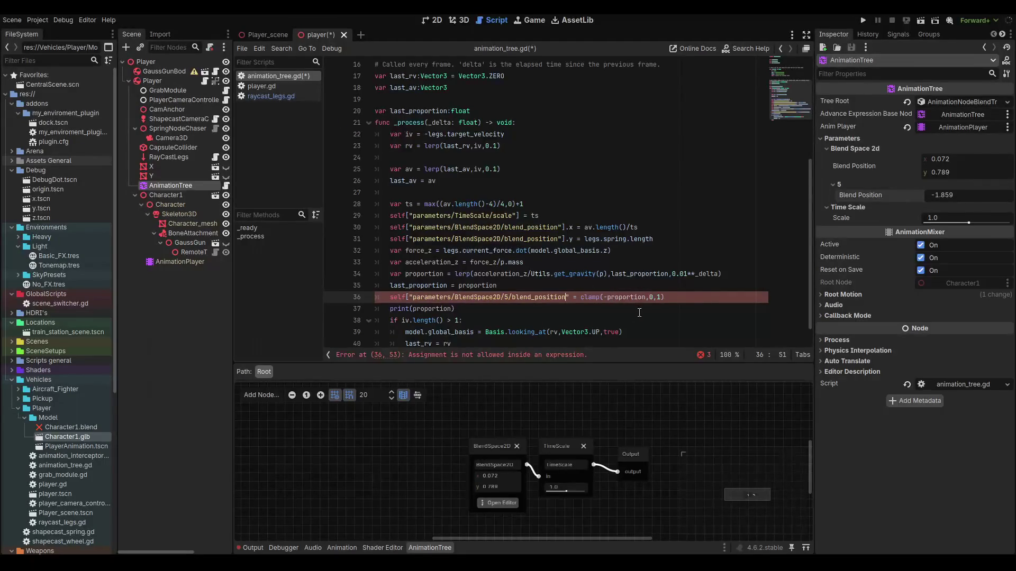
type("]")
key("ctrl+s")
left_click(614, 294)
- Delete the minus in clamp(-proportion,0,1) and briefly run the project
key("BackSpace")
key("F5")
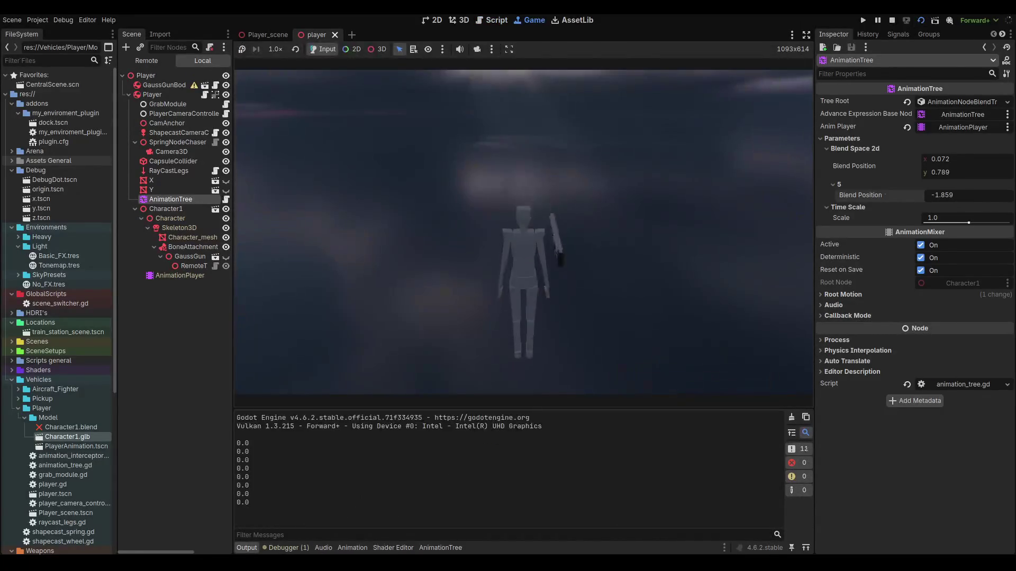
key("F8")
- Run Player_scene with F6, make the character run with W, then stop with F8
left_click(274, 37)
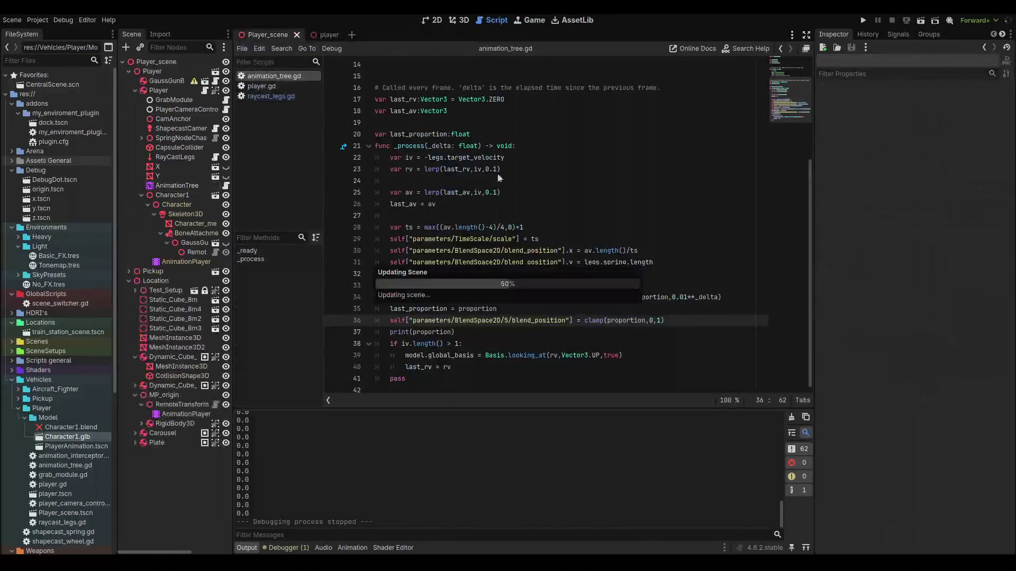
key("F6")
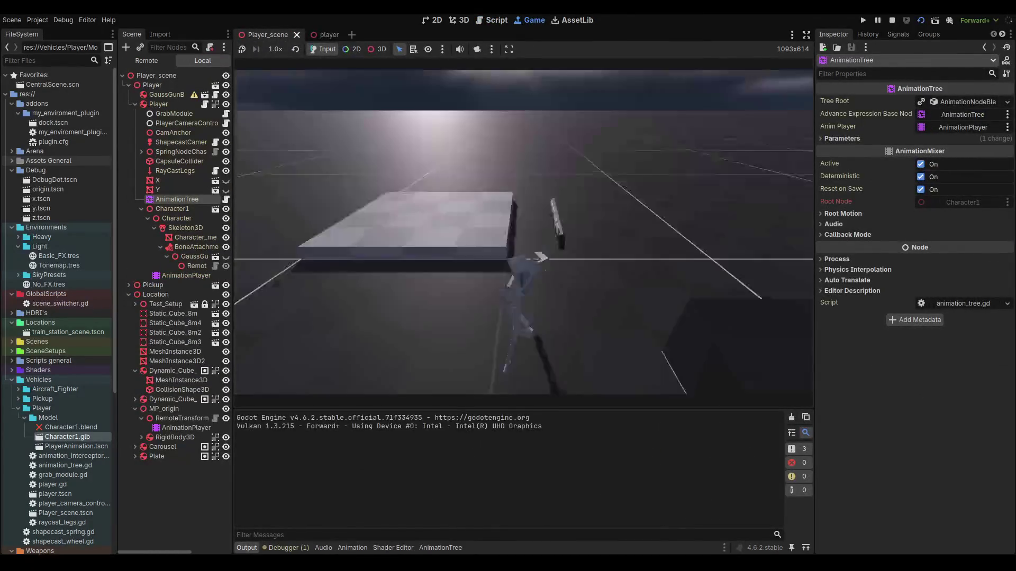
key("w")
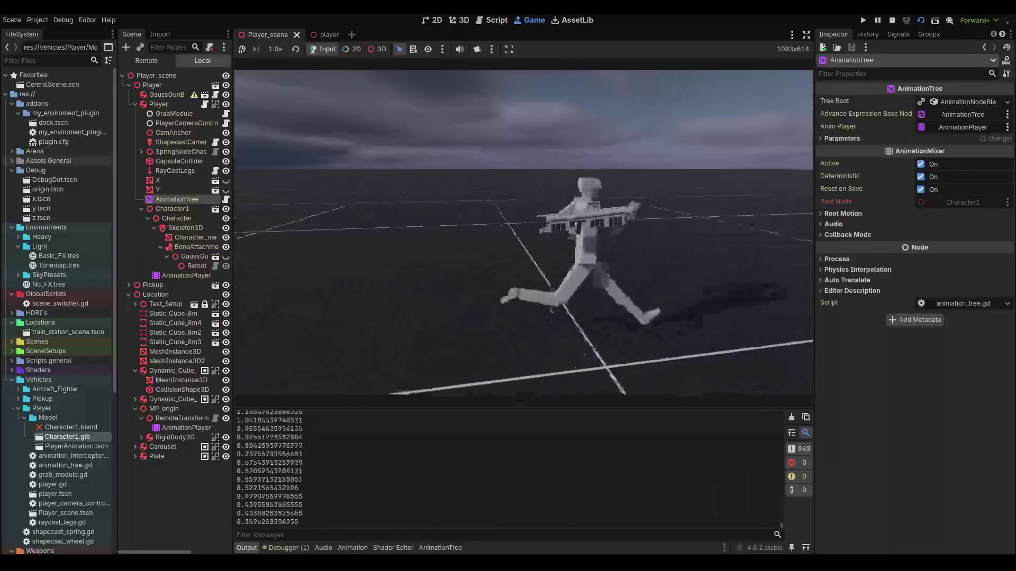
key("F8")
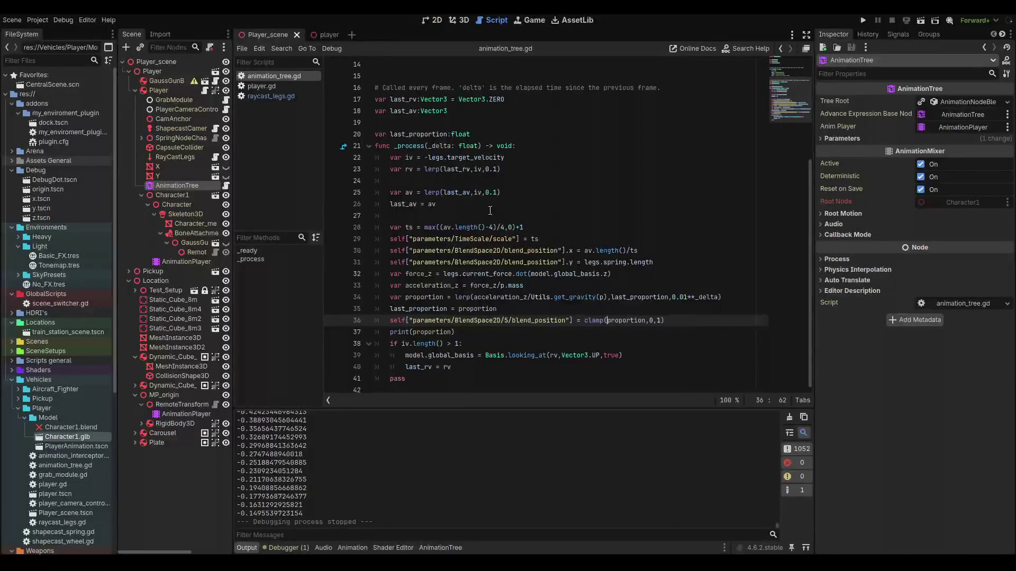
left_click(488, 192)
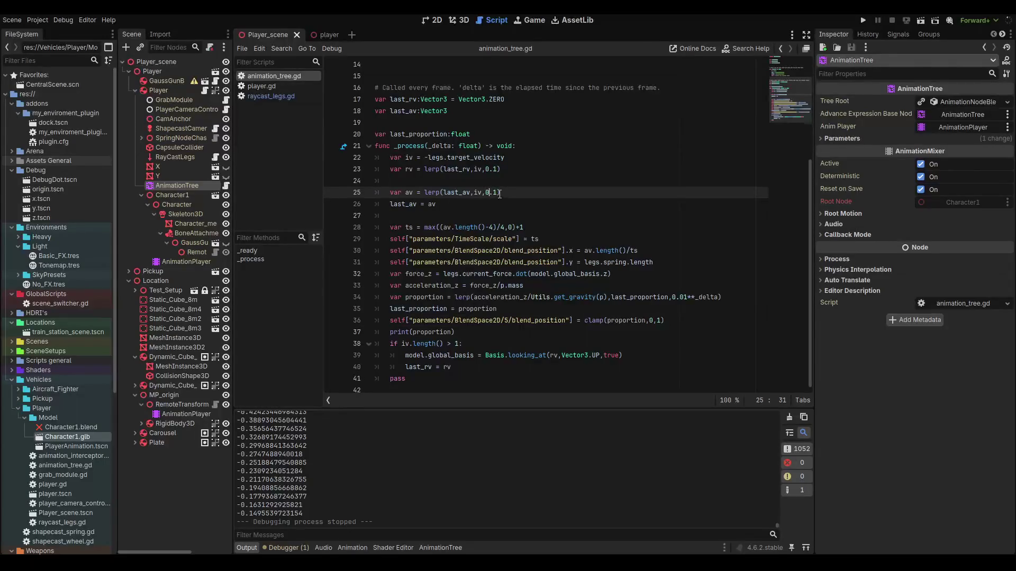
- Review the rv, av, last_av and iv lerp calls on lines 23 and 25, then rerun with F5
left_click(493, 169)
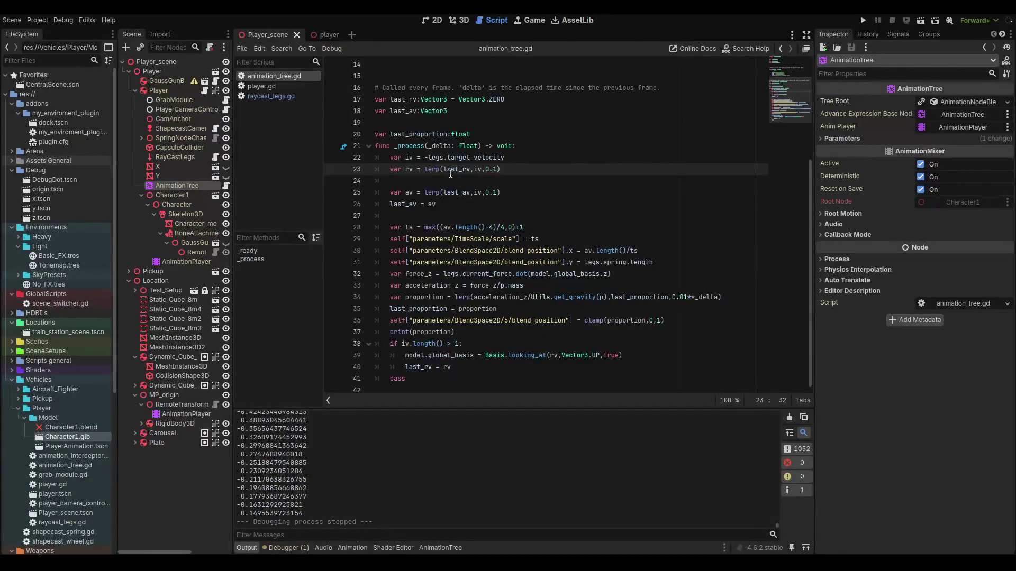
double_click(458, 192)
double_click(478, 192)
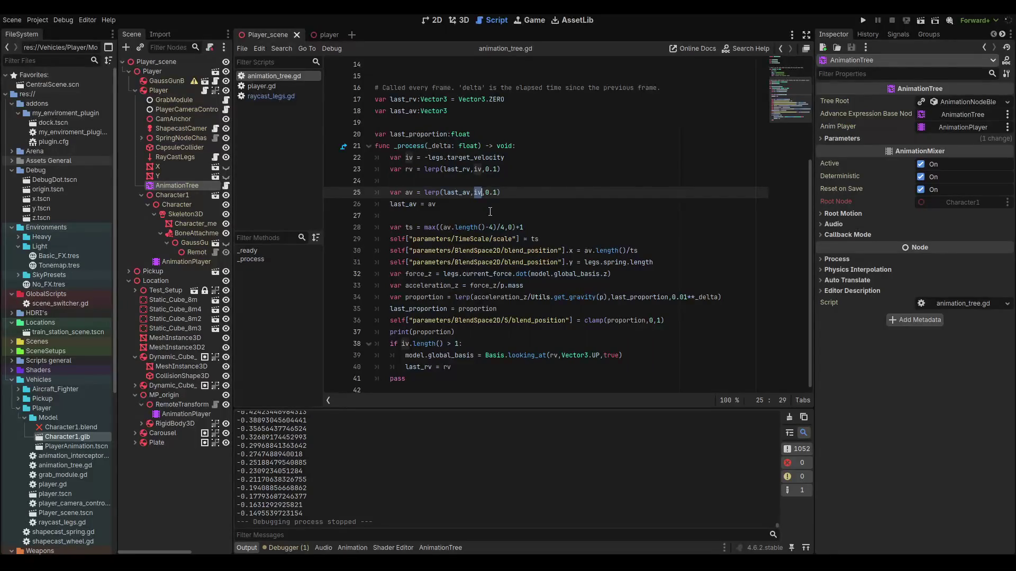
double_click(408, 169)
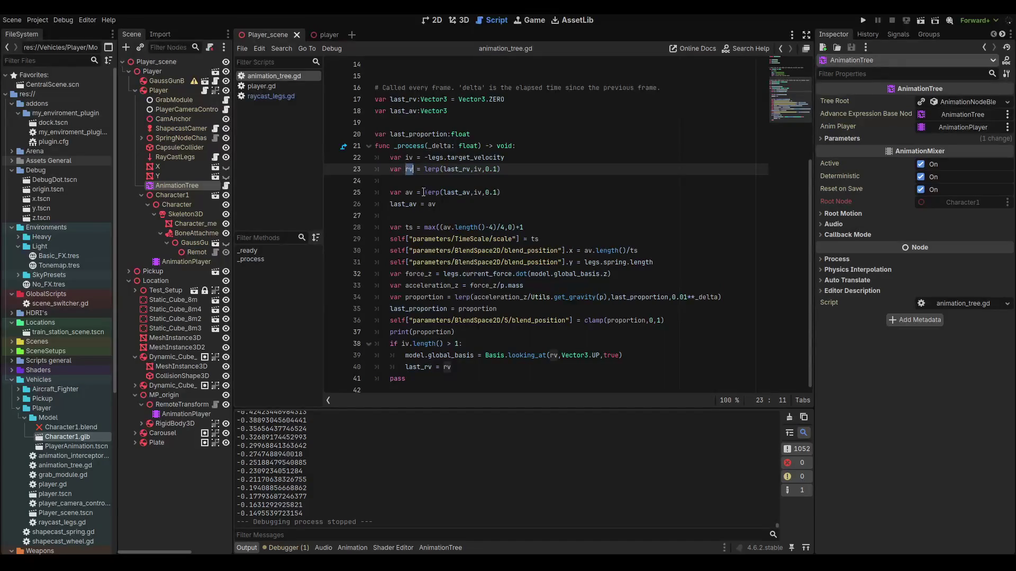
double_click(409, 192)
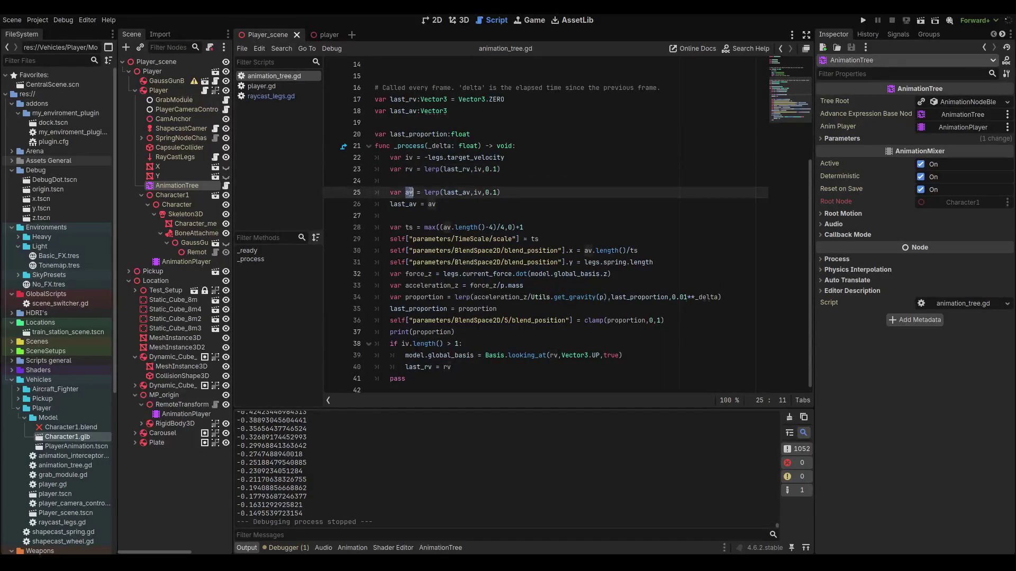
left_click(494, 192)
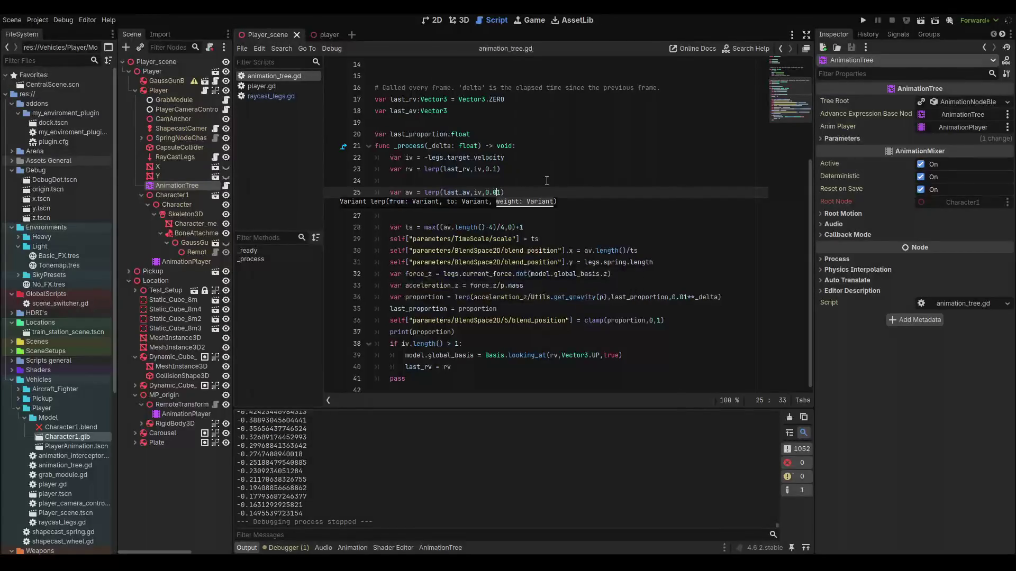
key("F5")
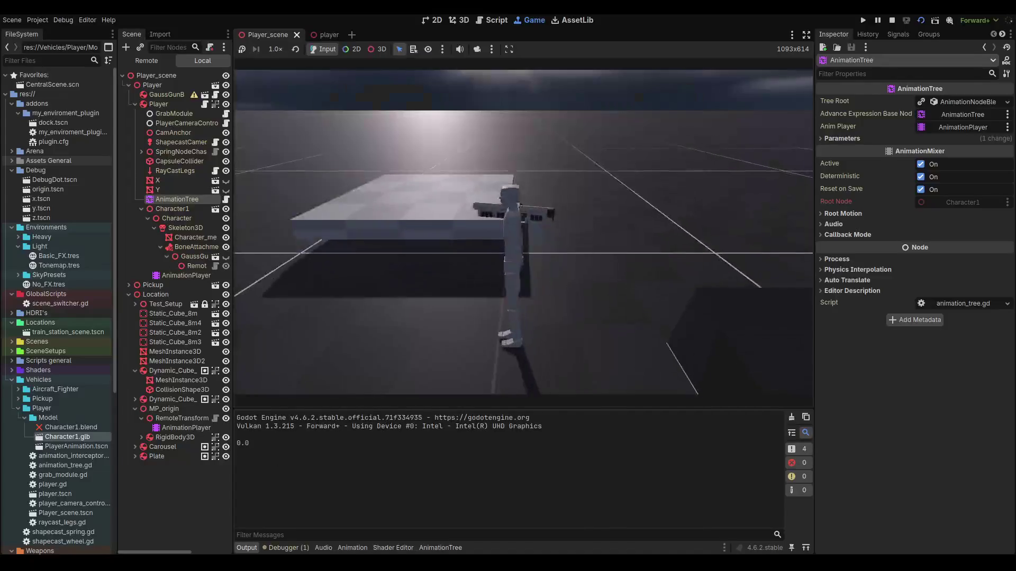
- Rerun the game to test, then replace clamp(proportion,0,1) with plain proportion on line 36
key("F8")
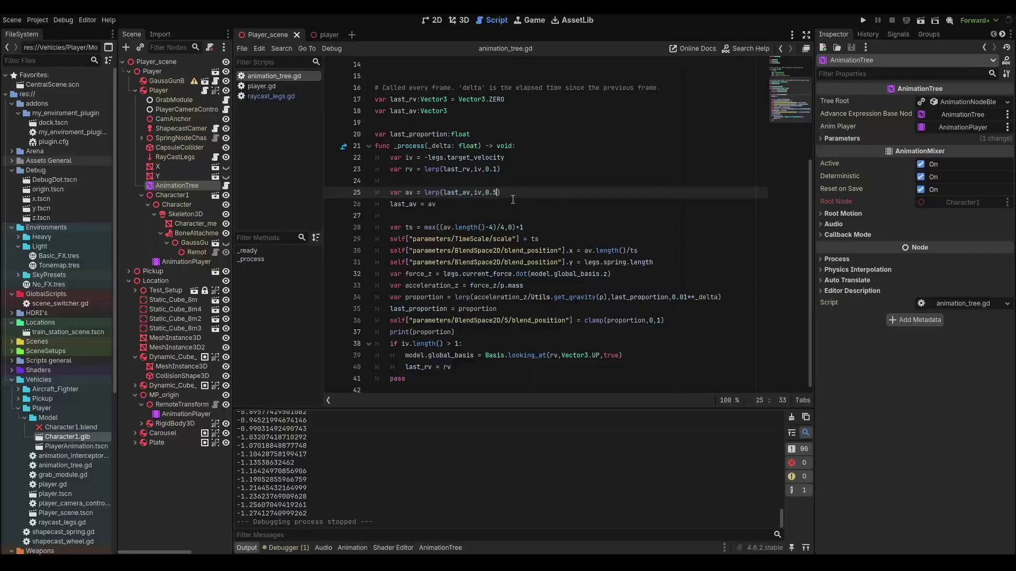
key("F5")
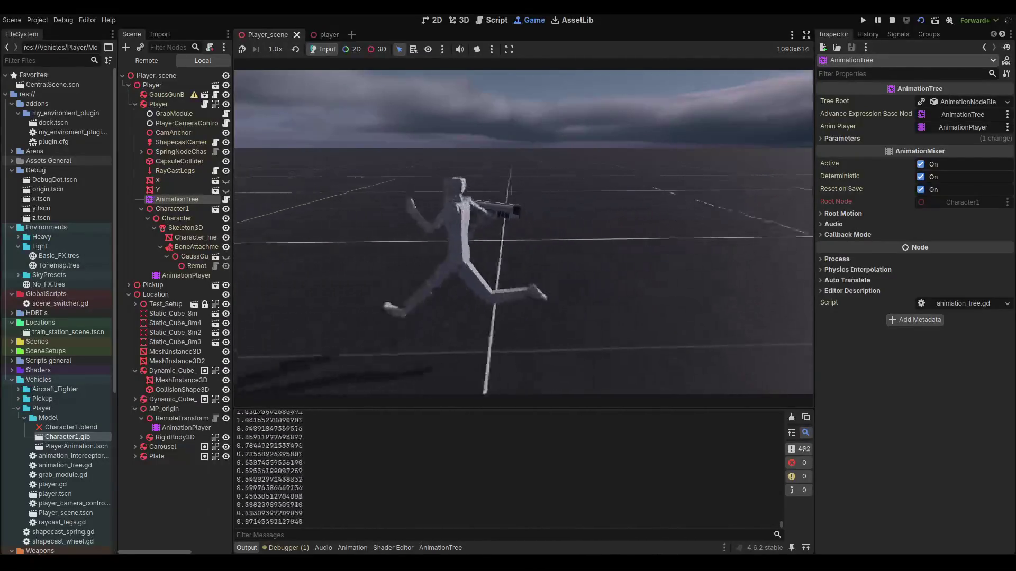
key("F8")
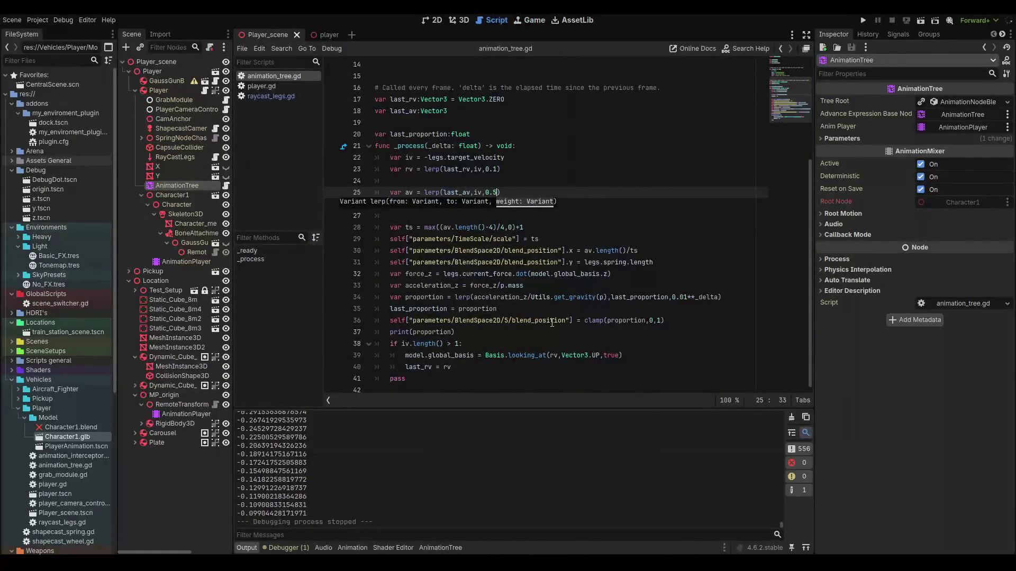
left_click_drag(664, 320, 584, 320)
key("BackSpace")
key("BackSpace")
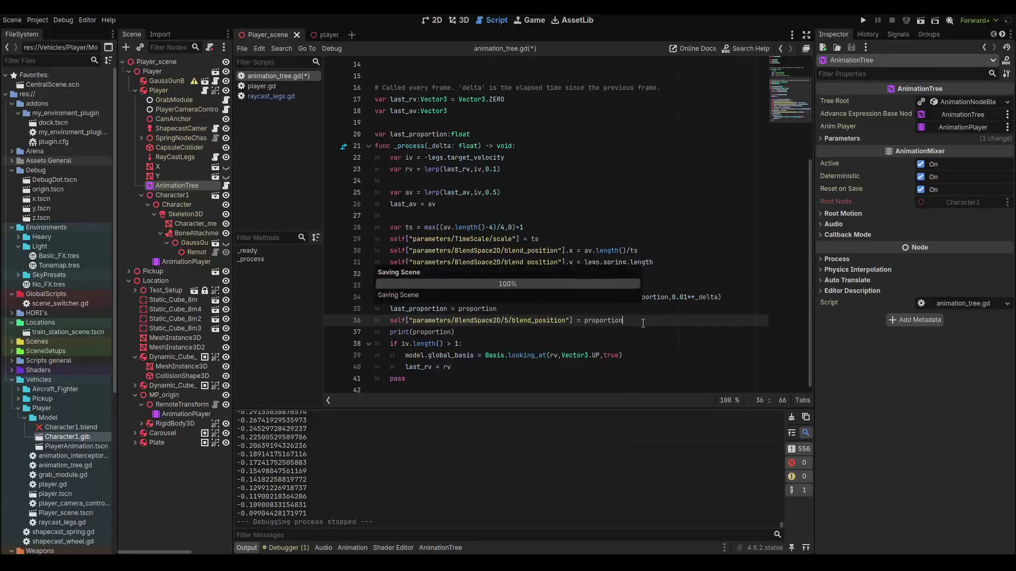
- In the player scene's AnimationTree, set the BlendSpace2D blend position to x 0.0, y 0.8
left_click(441, 547)
left_click(459, 20)
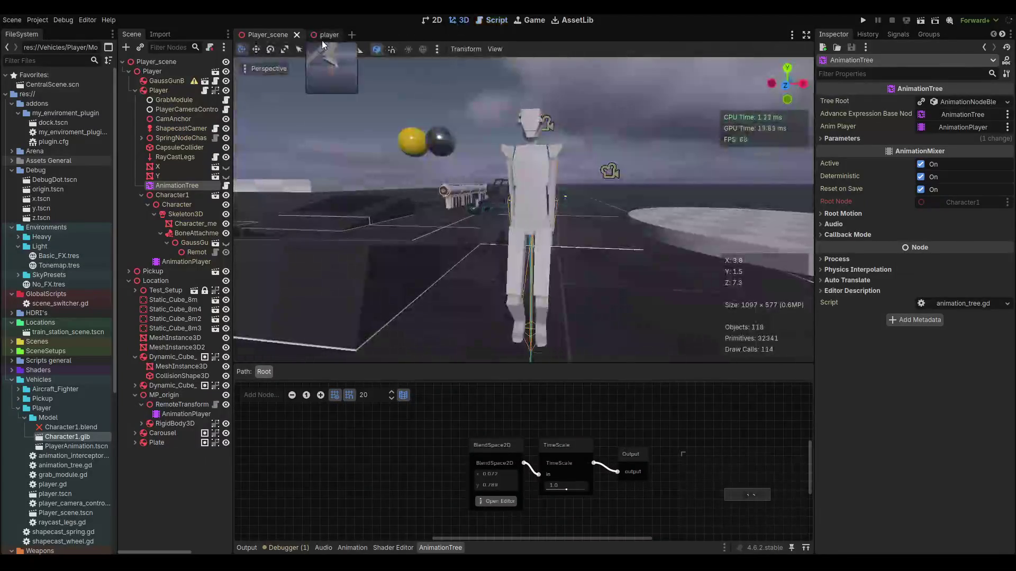
left_click(322, 38)
scroll(523, 500, "up", 2)
left_click(496, 462)
key("BackSpace")
key("BackSpace")
left_click(491, 482)
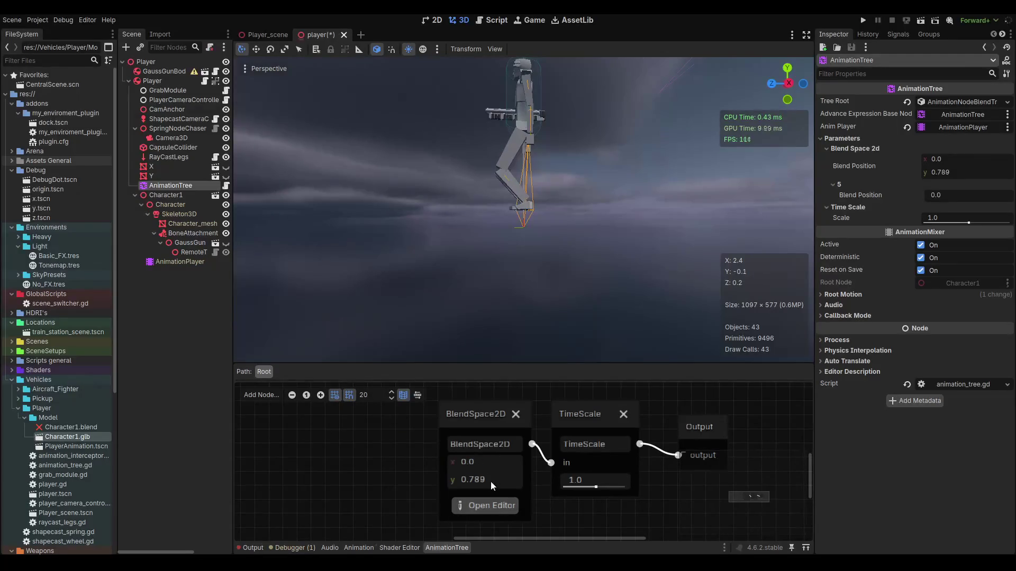
key("BackSpace")
key("BackSpace")
key("BackSpace")
type("8")
key("Return")
- Open the BlendSpace2D editor, step into blend space 5, and inspect the left and middle points
left_click(490, 505)
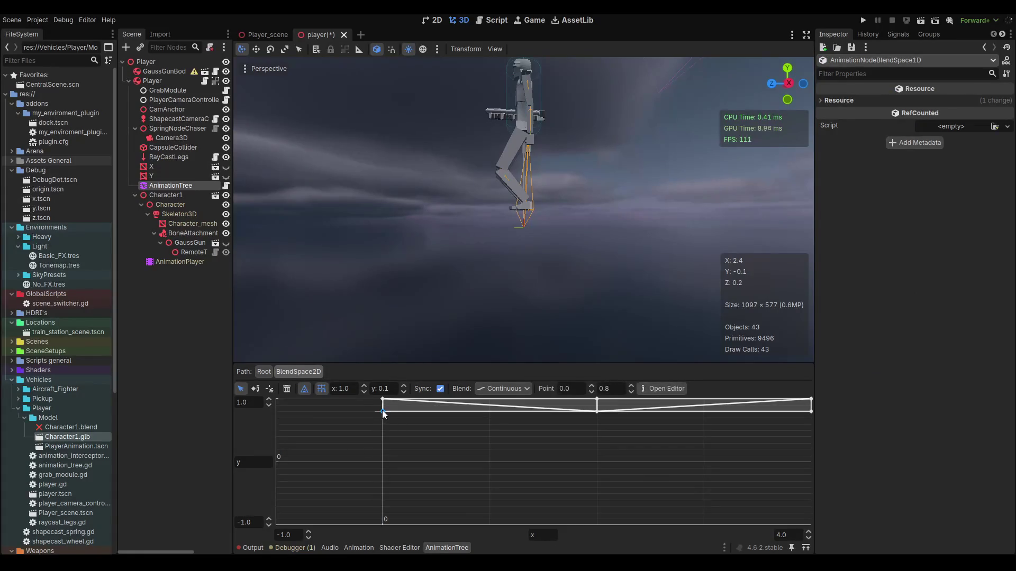
double_click(383, 411)
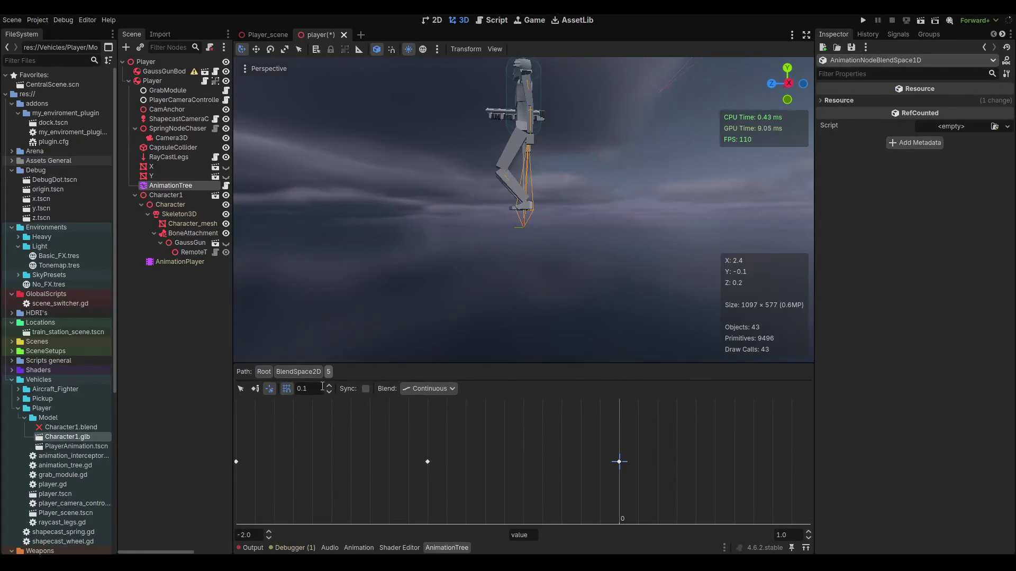
left_click(298, 372)
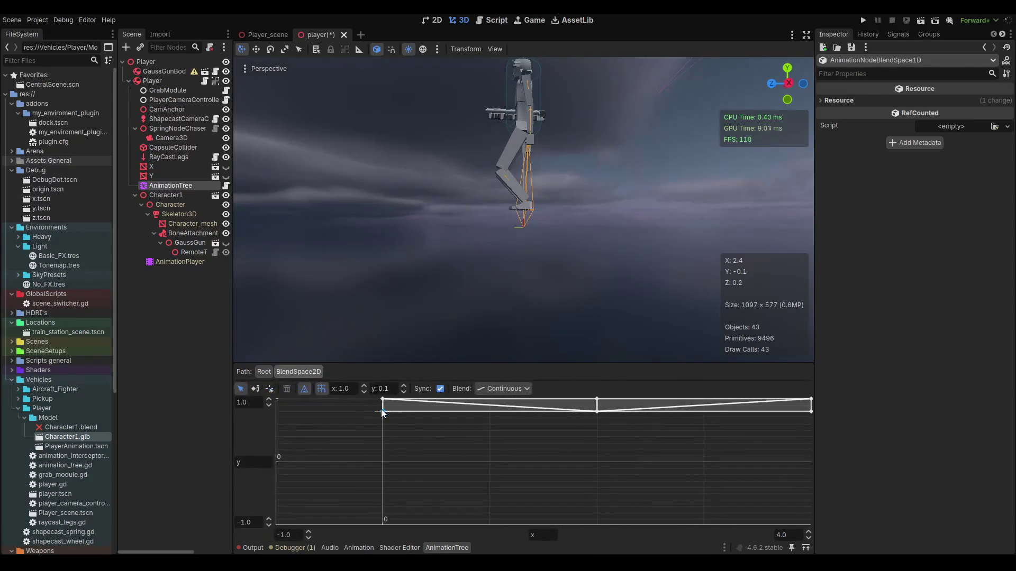
left_click(382, 412)
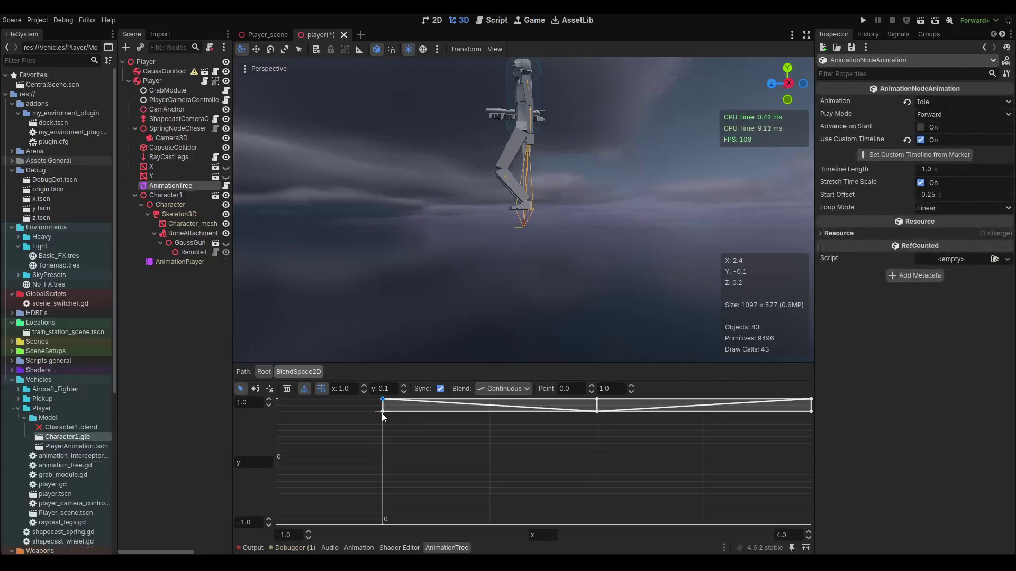
left_click(831, 103)
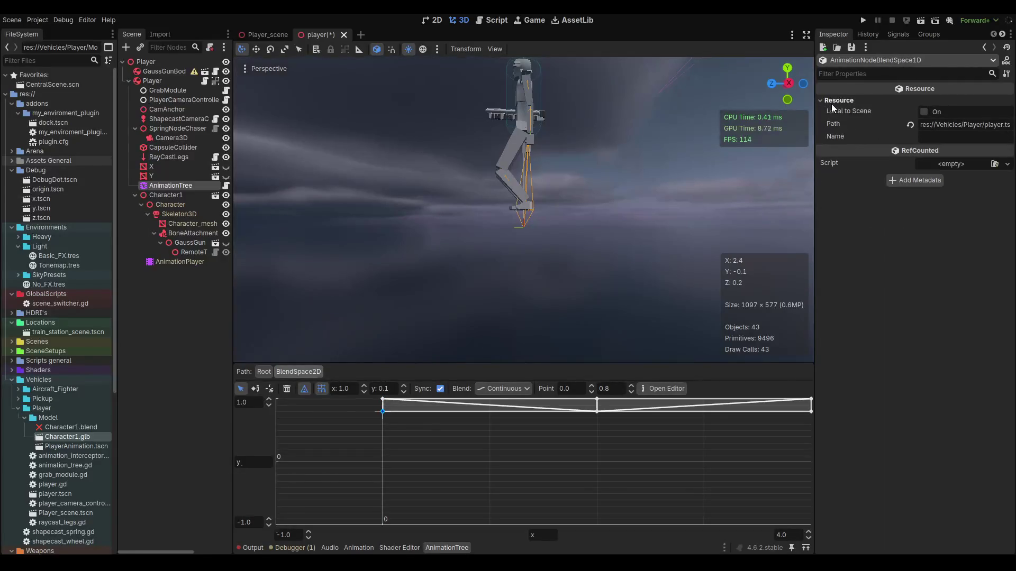
left_click(831, 104)
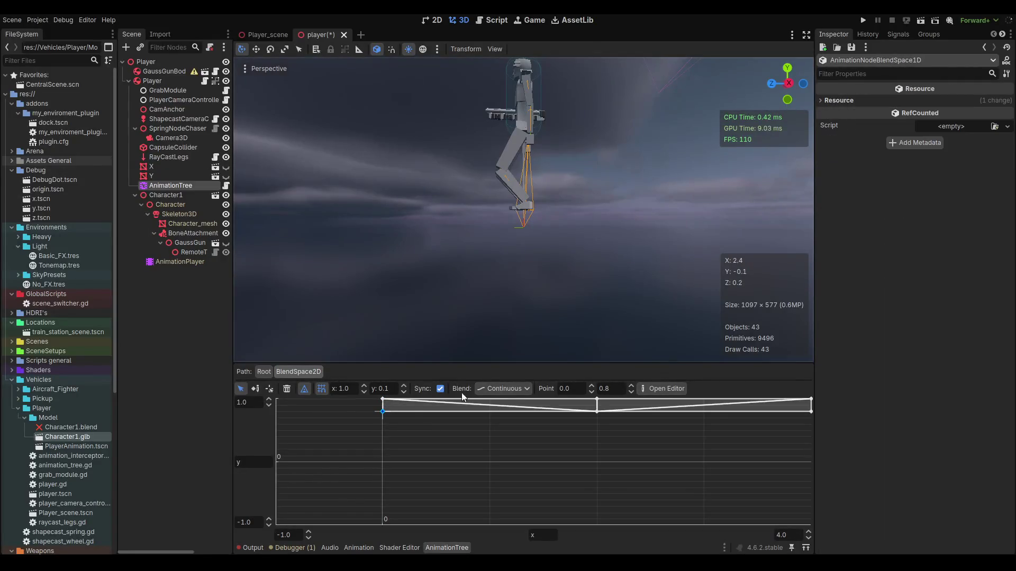
left_click(597, 412)
left_click(385, 414)
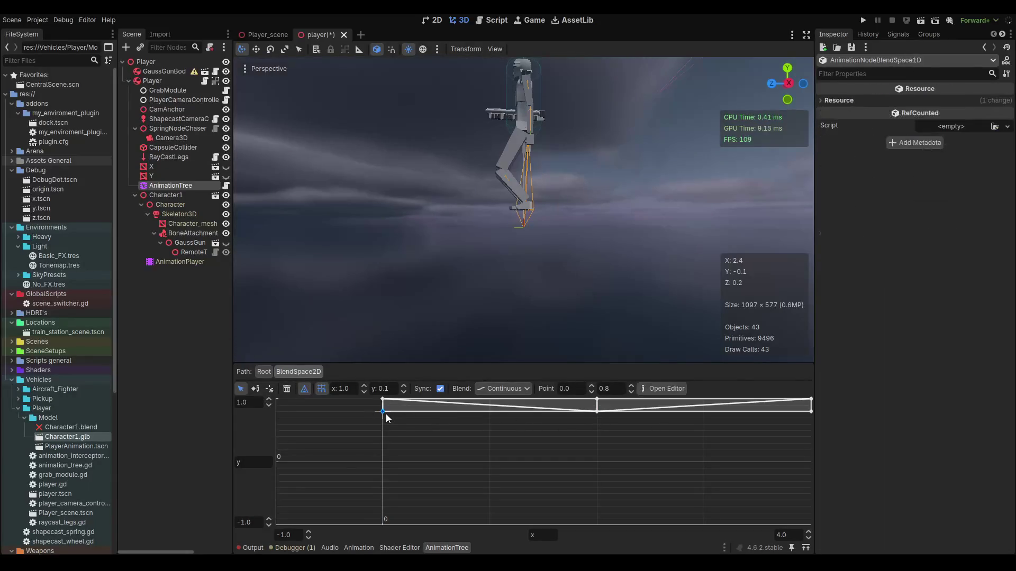
- Reopen nested blend space 5 and move its preview position to about -1.0
left_click(662, 388)
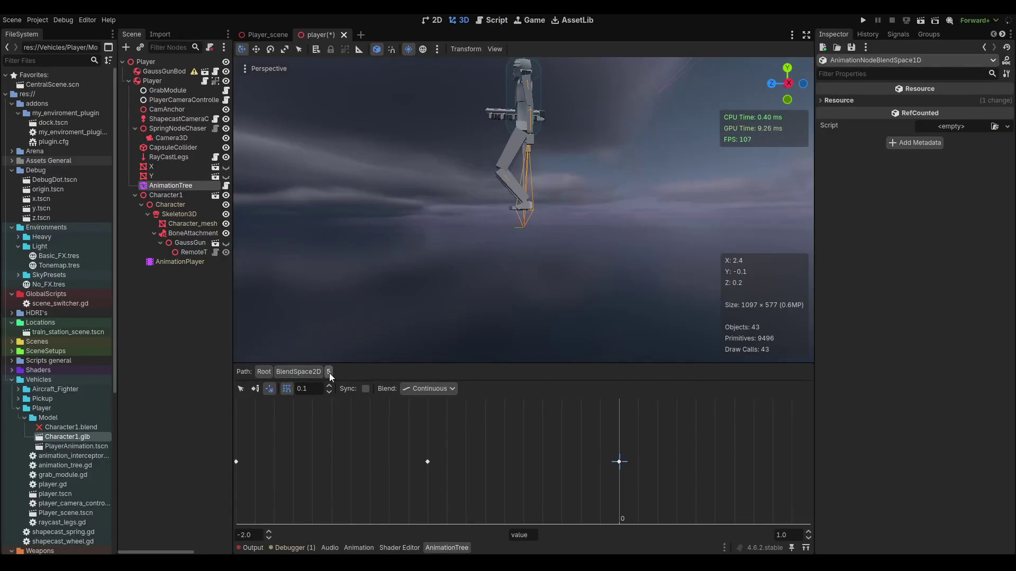
left_click(311, 372)
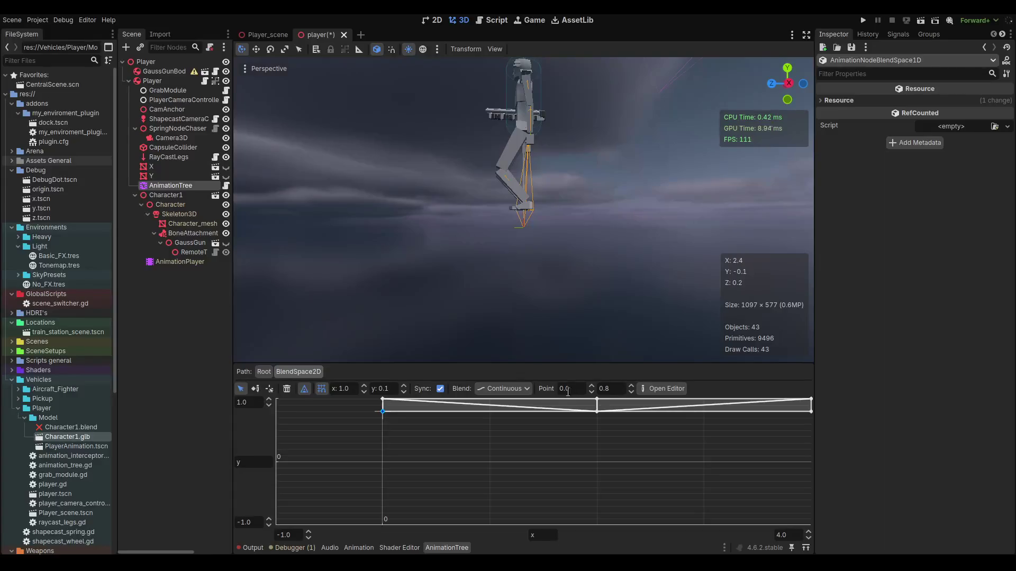
left_click(383, 407)
left_click(661, 389)
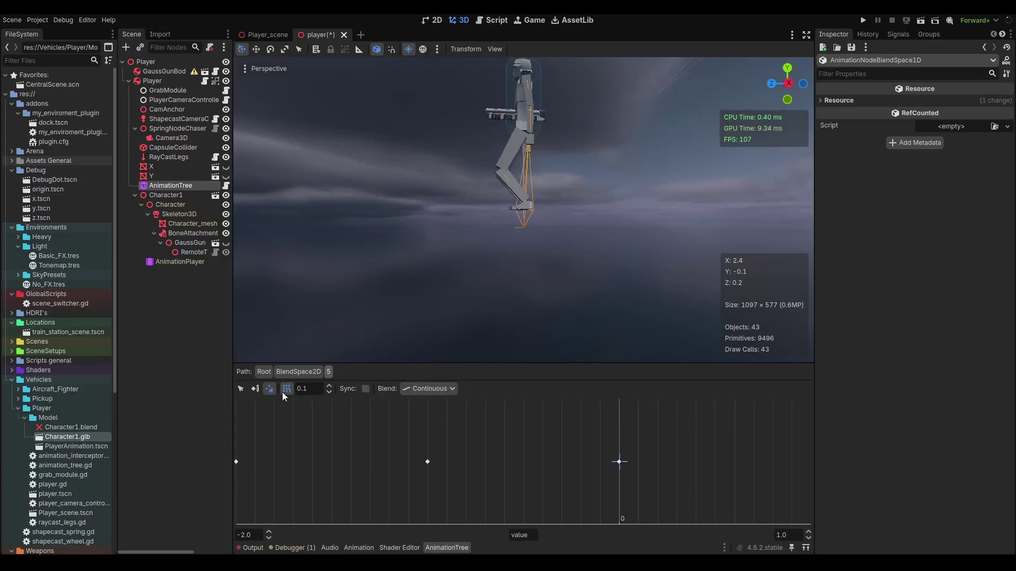
left_click_drag(617, 462, 274, 462)
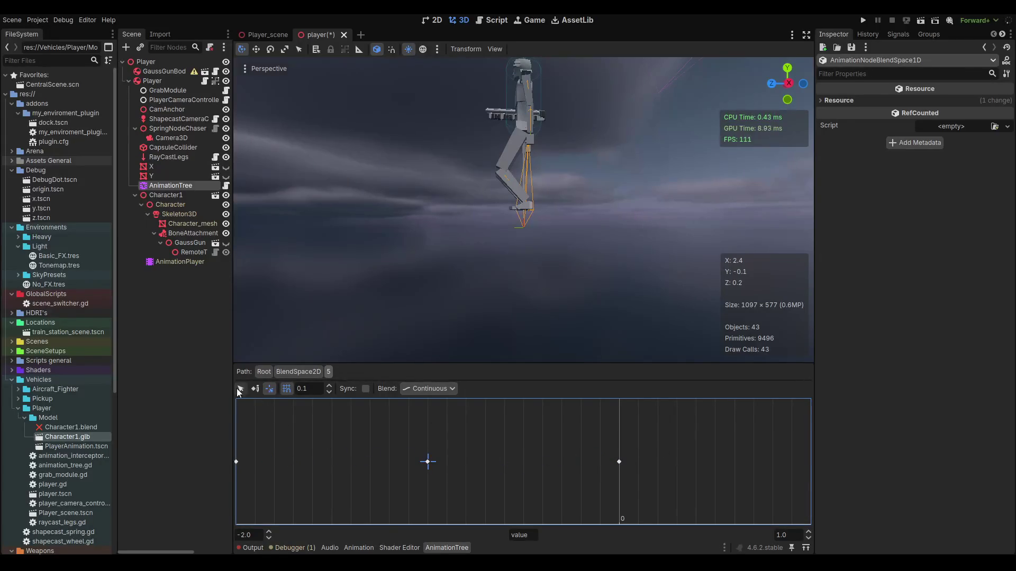
- Enable Use Custom Timeline on blend space 5's points, including Idle_crouched and Slide_forward_crouched
left_click(240, 389)
left_click(427, 462)
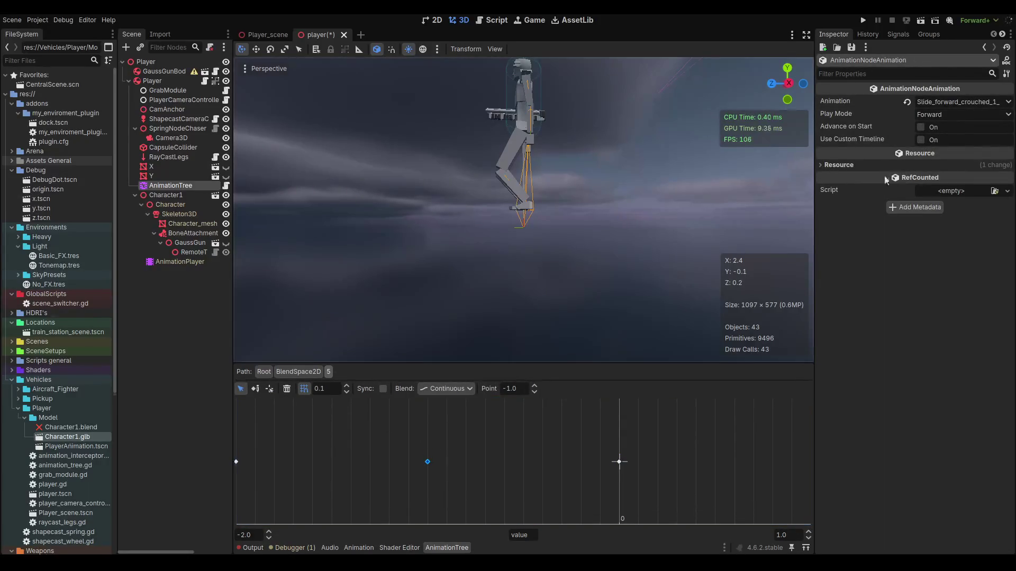
left_click(921, 128)
left_click(921, 128)
left_click(921, 140)
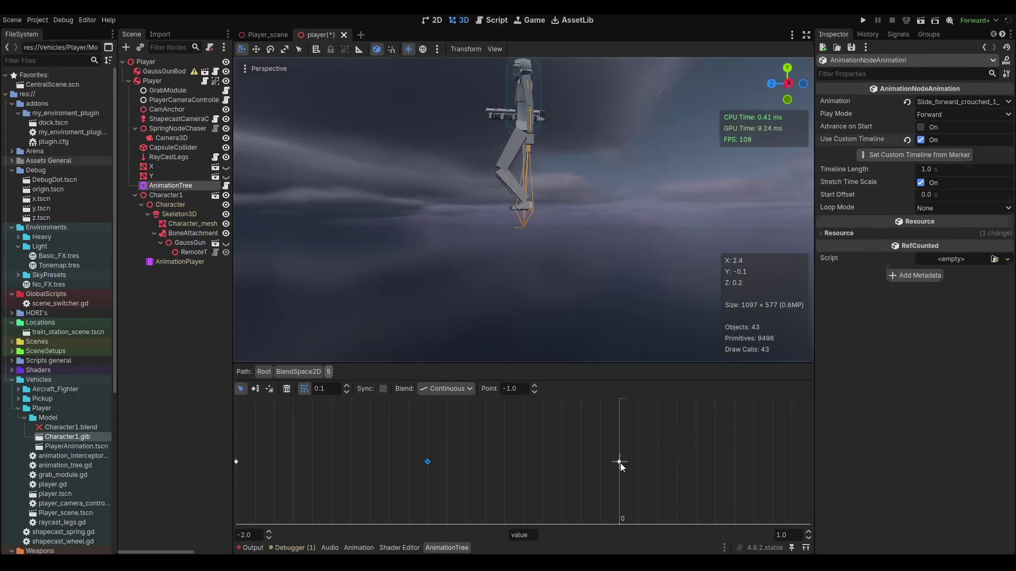
left_click(619, 462)
left_click(920, 140)
left_click(237, 462)
left_click(922, 139)
- Review the BlendSpace2D's Idle, walking and nested slide points, then return to the root graph
left_click(319, 373)
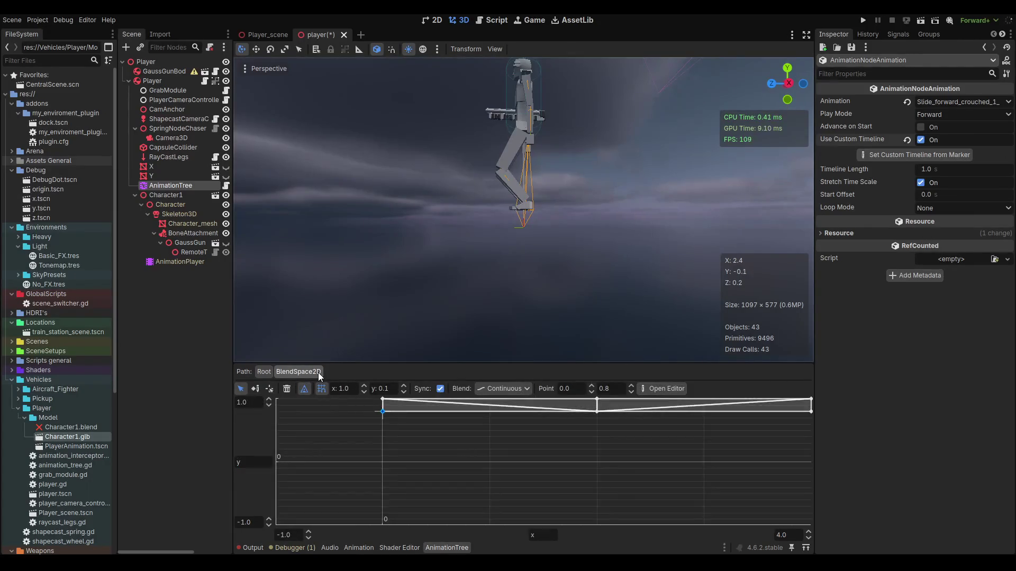
left_click(382, 410)
left_click(383, 400)
left_click(383, 412)
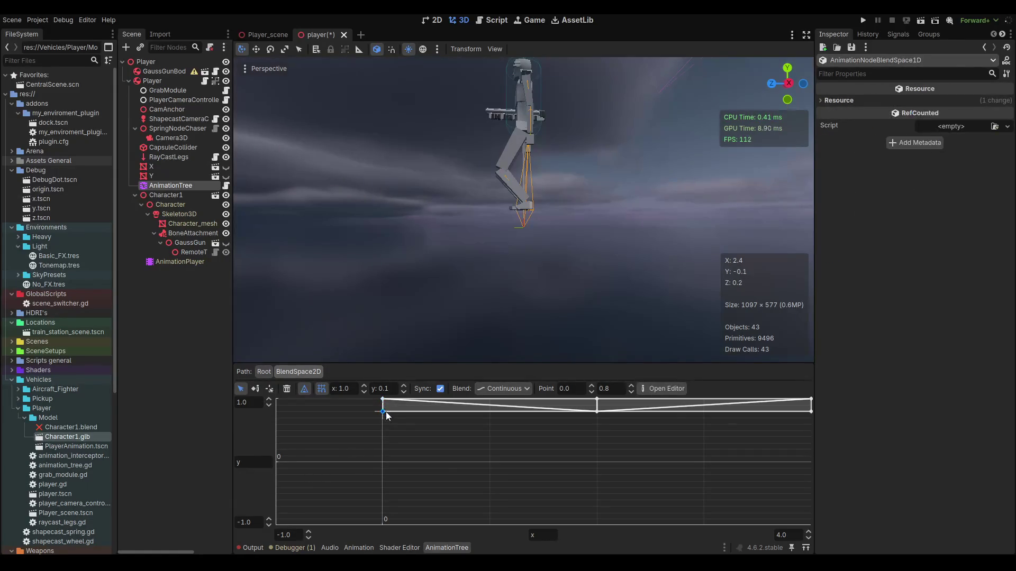
left_click(599, 413)
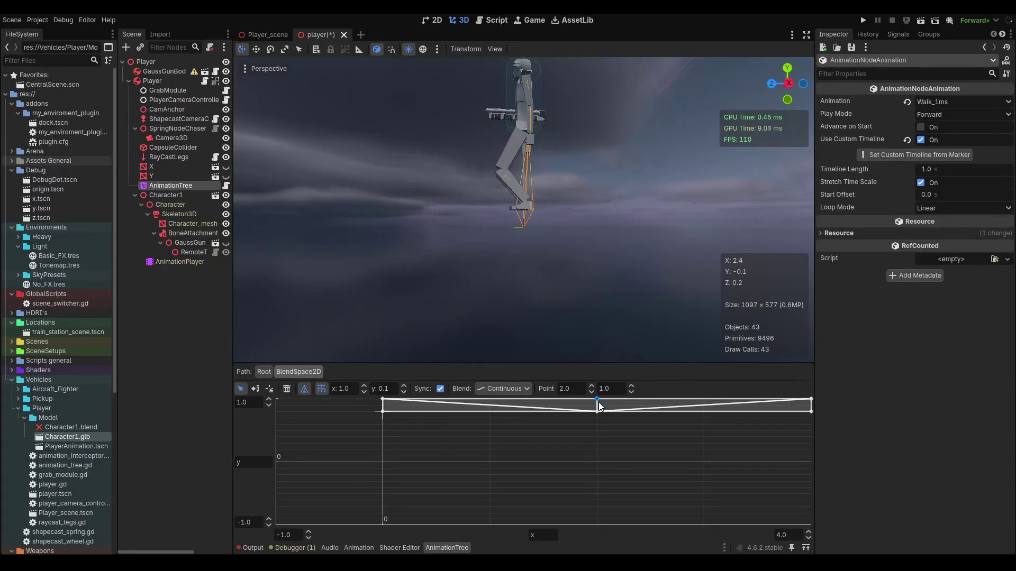
left_click(598, 418)
left_click(598, 411)
left_click(384, 399)
left_click(594, 418)
left_click(597, 412)
left_click(379, 413)
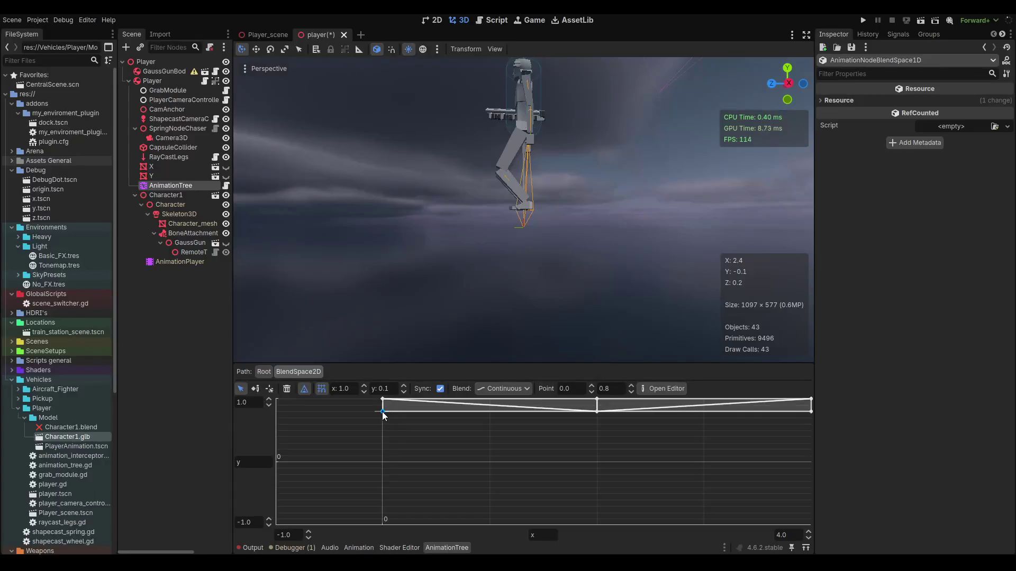
left_click(264, 372)
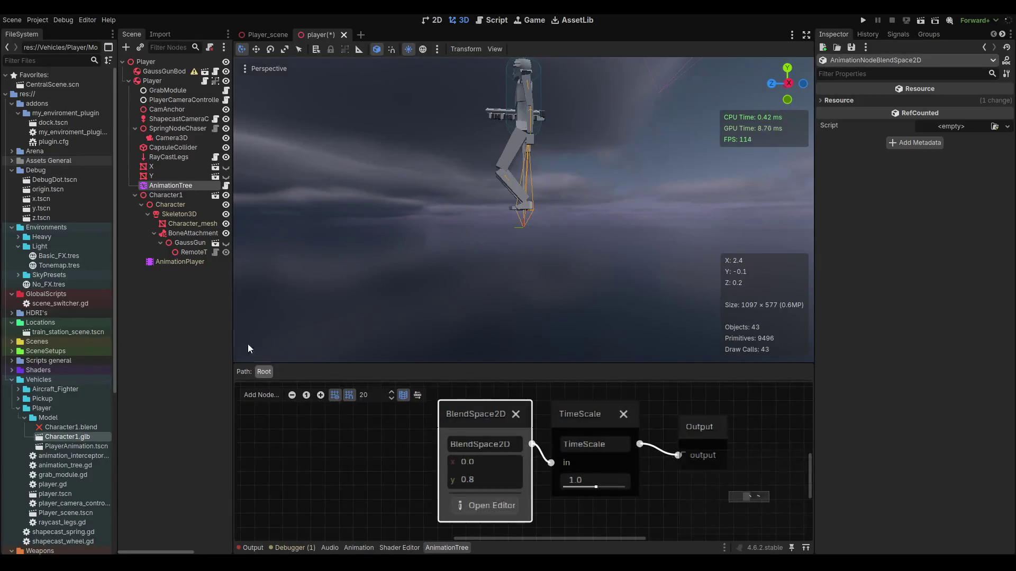
left_click(180, 186)
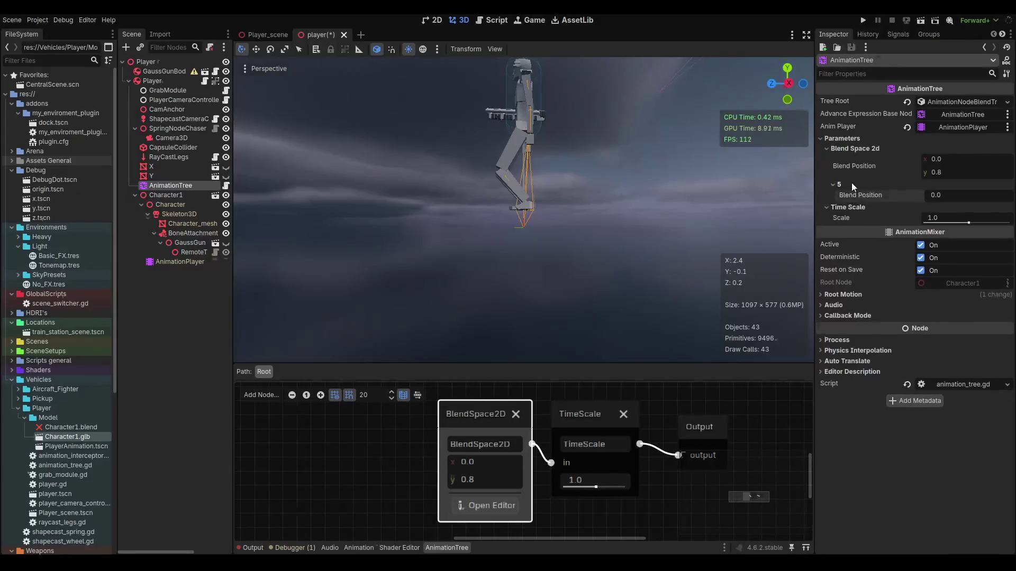
- Drag blend position x to 2.79 to preview running, then open and clear the output log
mouse_move(936, 159)
left_mouse_down()
mouse_move(1005, 158)
mouse_move(951, 160)
left_mouse_up()
scroll(528, 179, "down", 2)
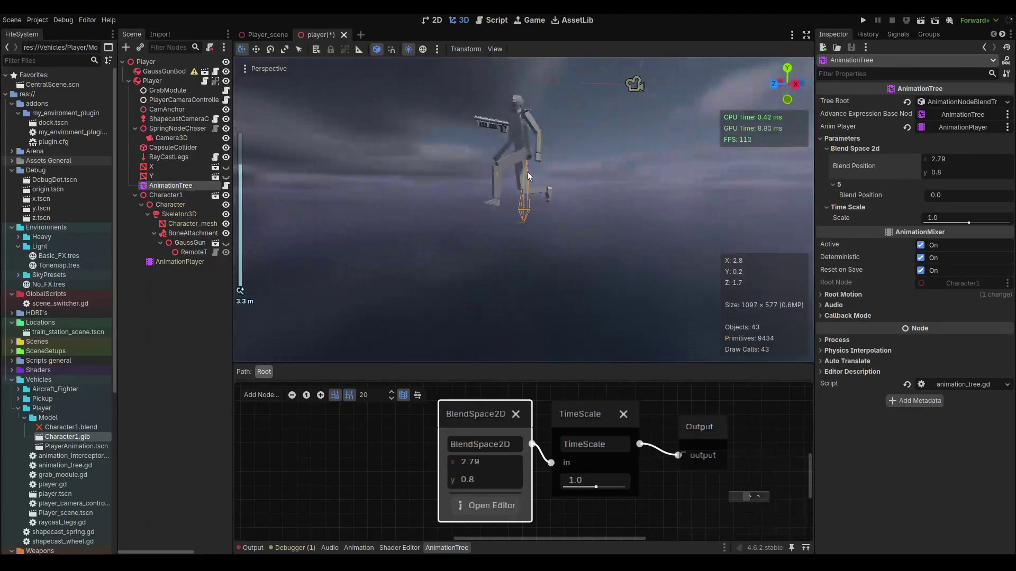
left_click(253, 547)
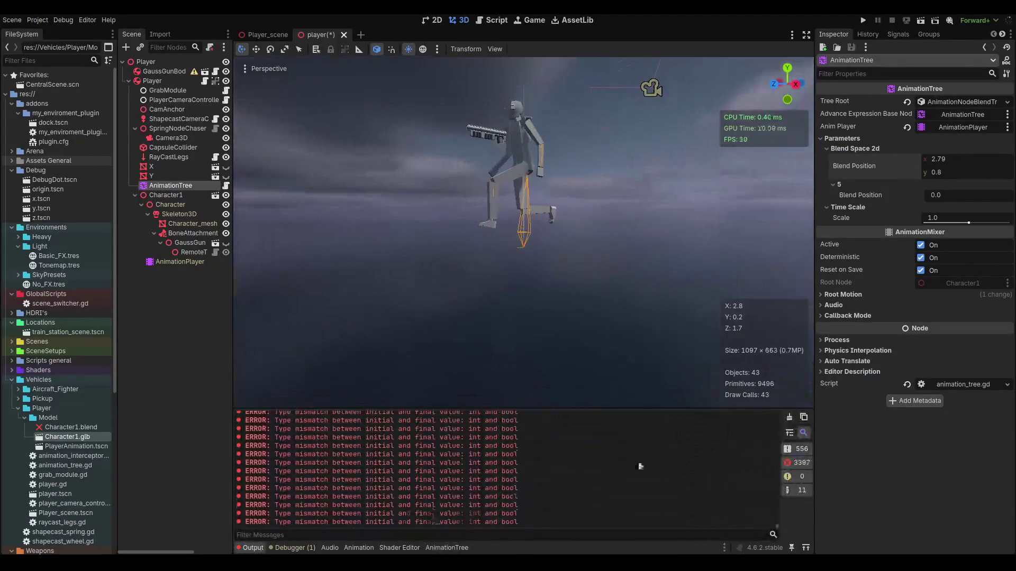
left_click(790, 418)
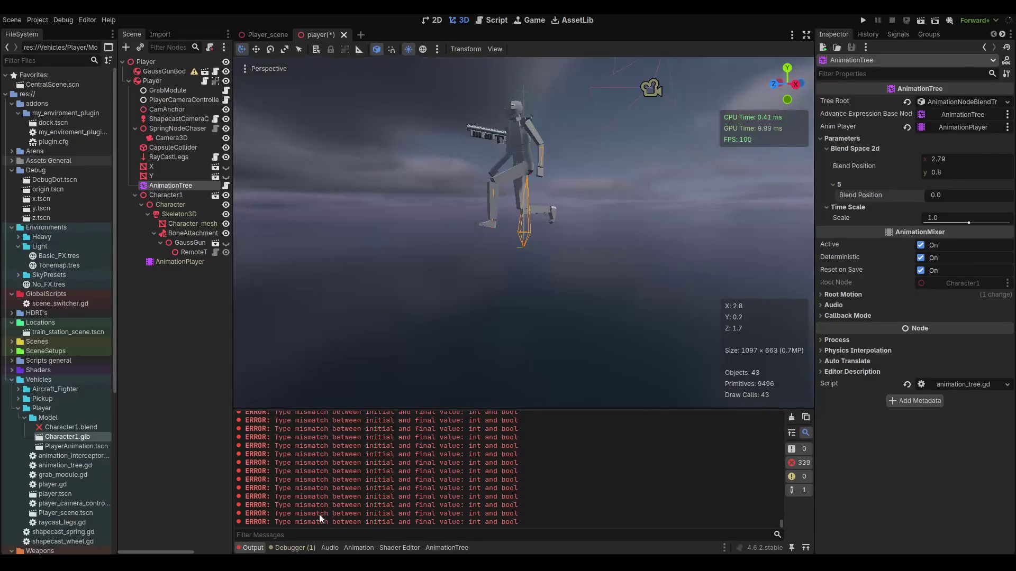
left_click(791, 417)
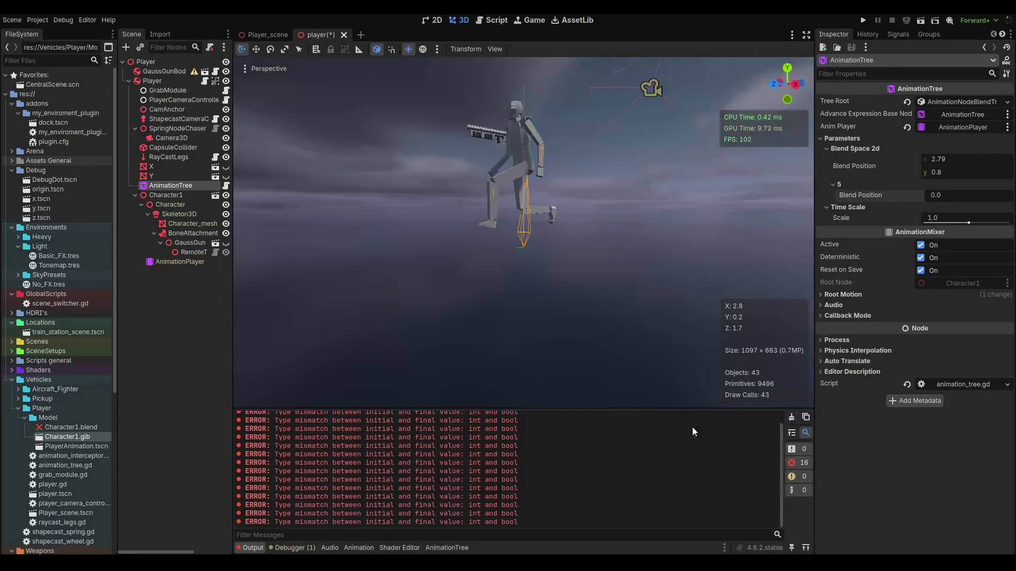
- Bring up the AnimationTree graph, open the BlendSpace2D editor, and step into nested blend space 5
left_click(306, 549)
left_click(349, 549)
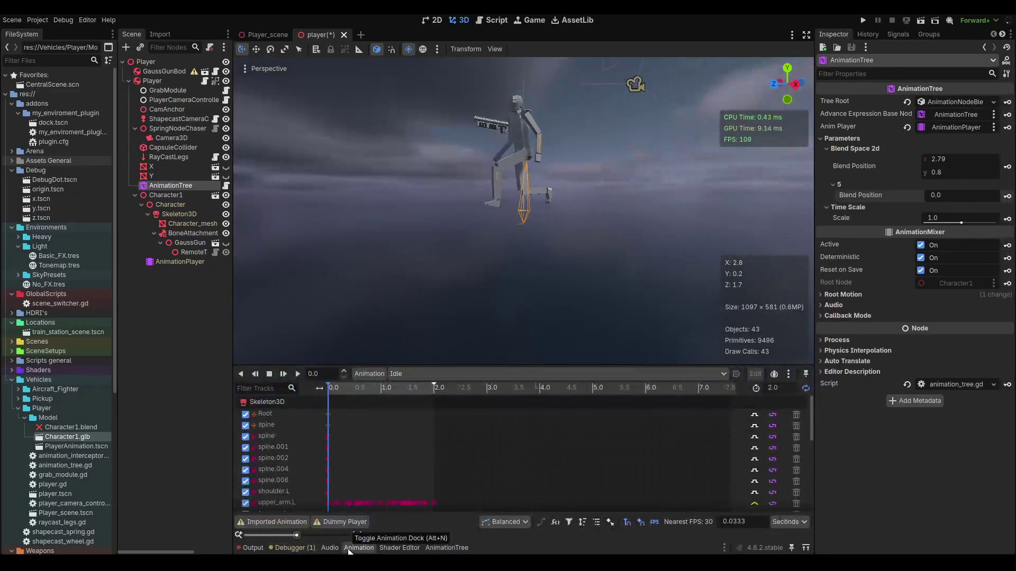
left_click(335, 550)
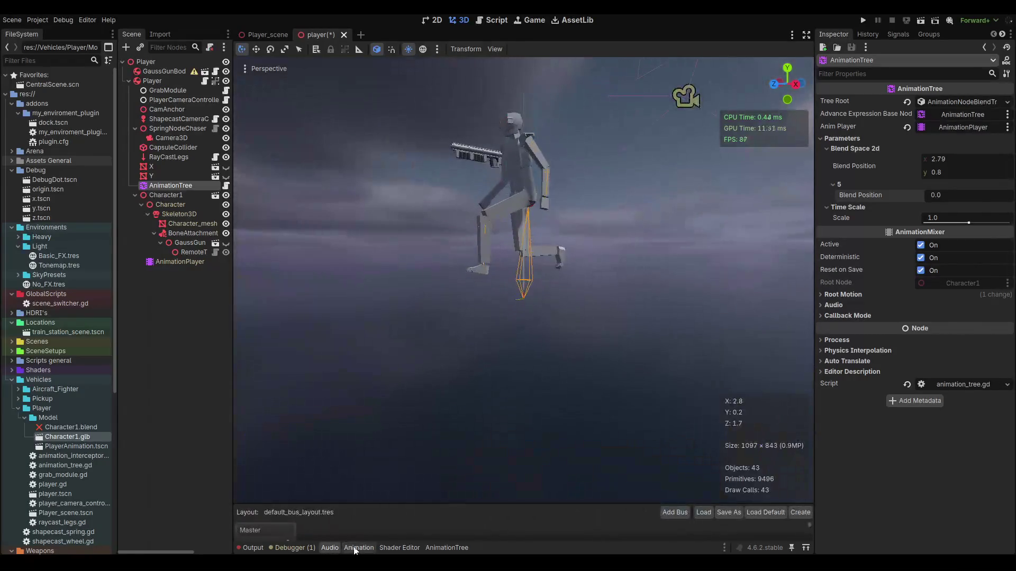
left_click(458, 548)
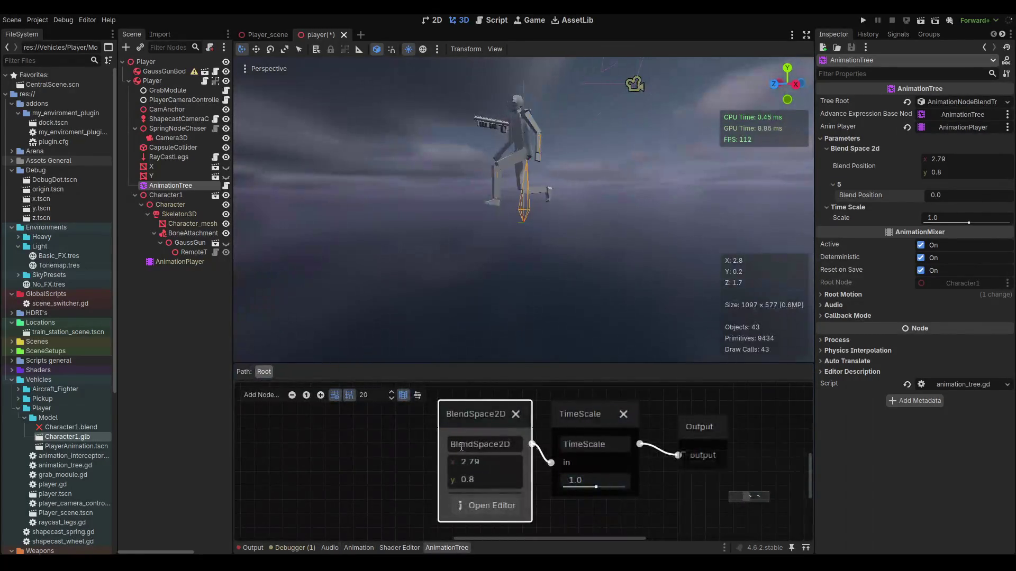
left_click(484, 507)
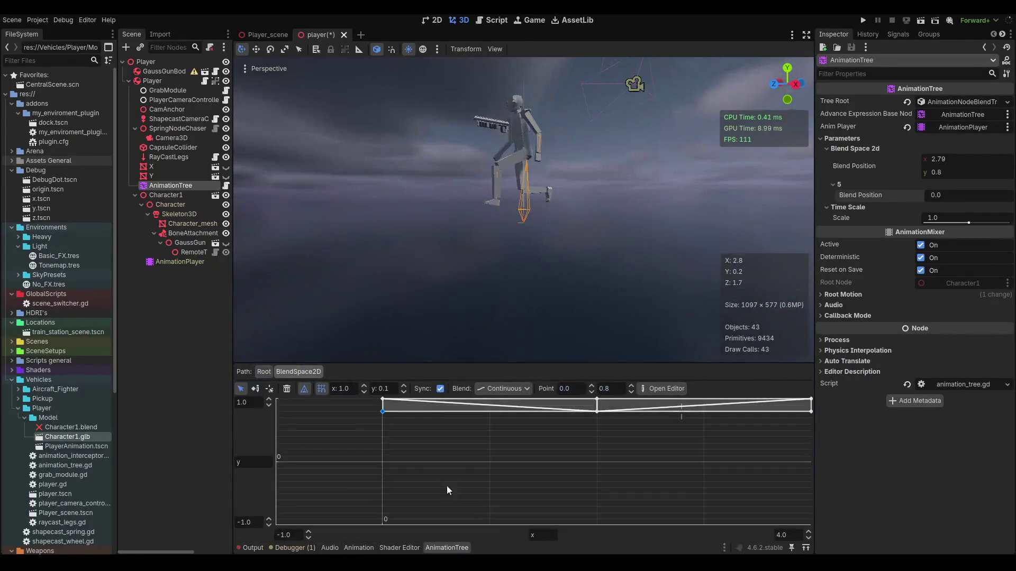
double_click(384, 415)
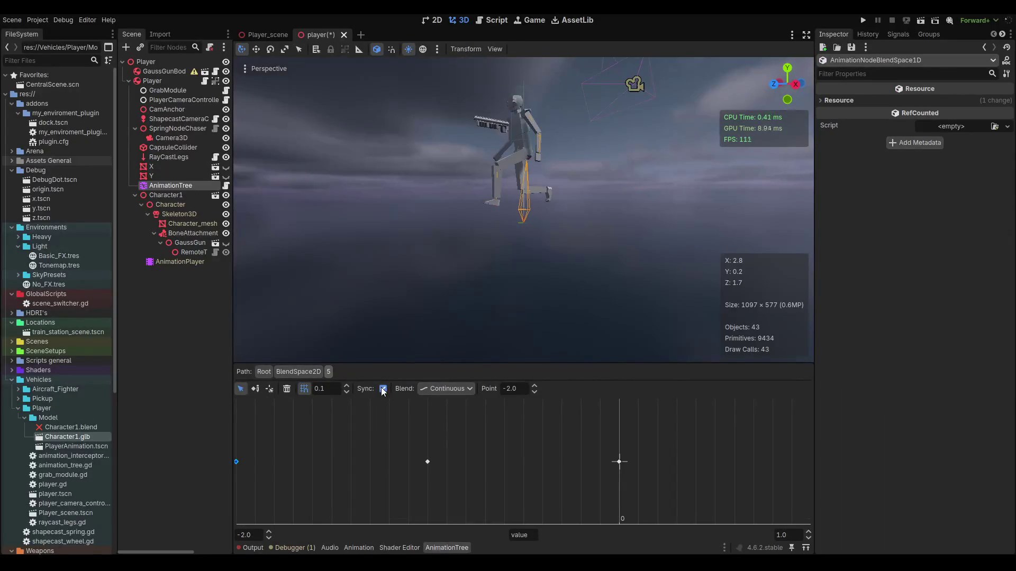
- Inspect the Idle_crouched and slide points at 0.0, -1.0 and -2.0, then save the player scene
left_click(619, 462)
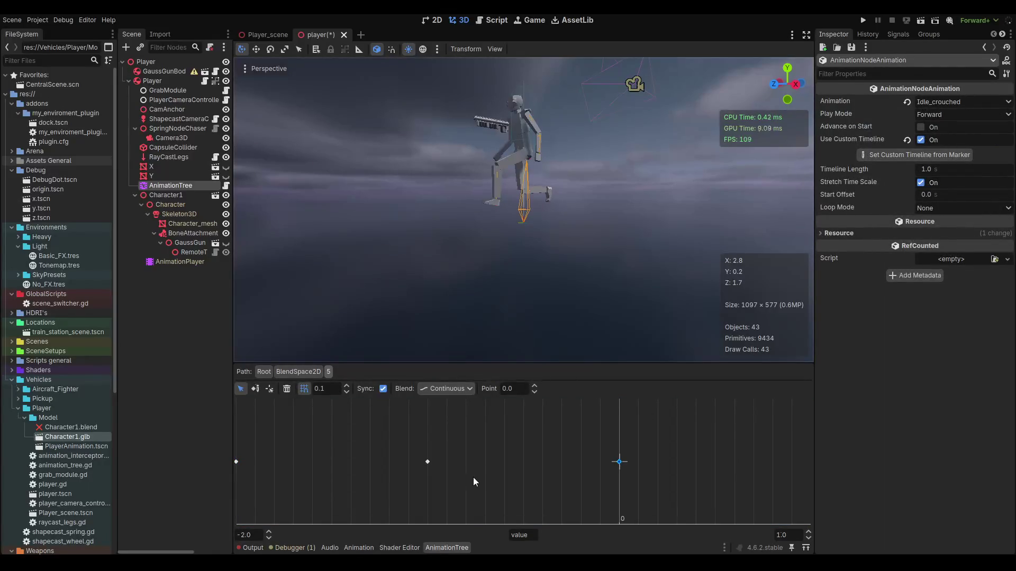
left_click(428, 462)
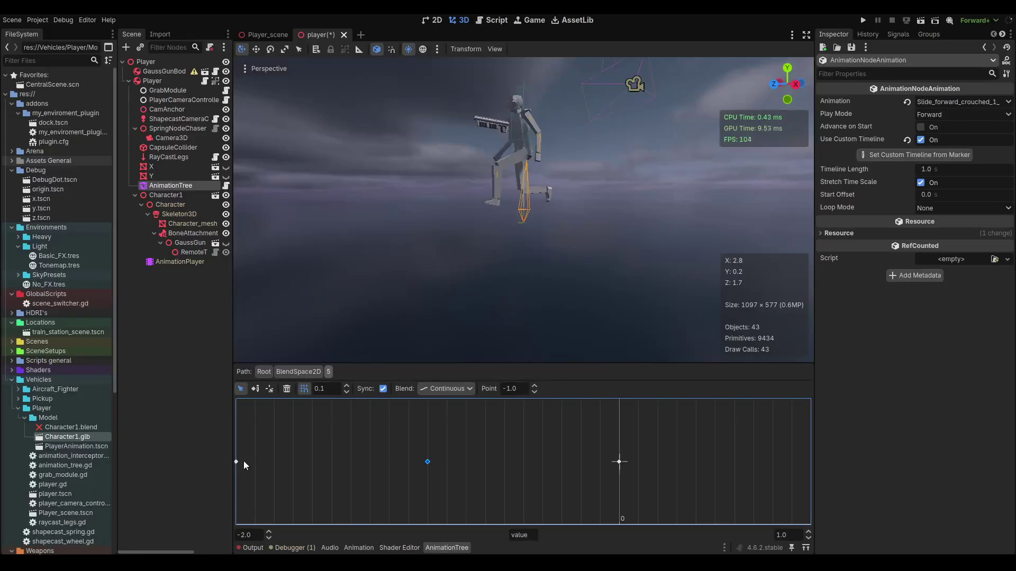
left_click(244, 461)
left_click(237, 462)
left_click(428, 462)
left_click(245, 463)
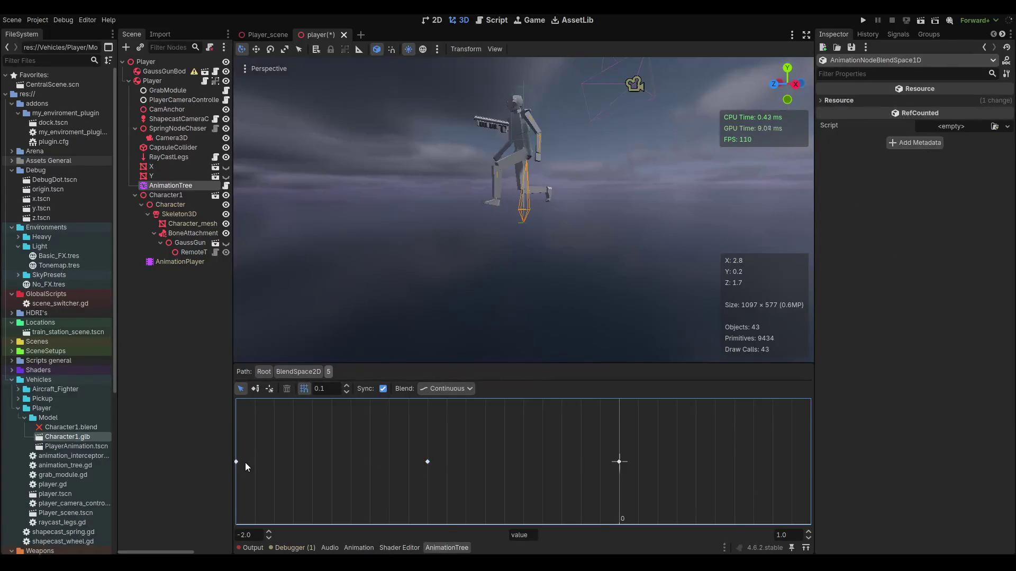
left_click(300, 371)
key("ctrl+s")
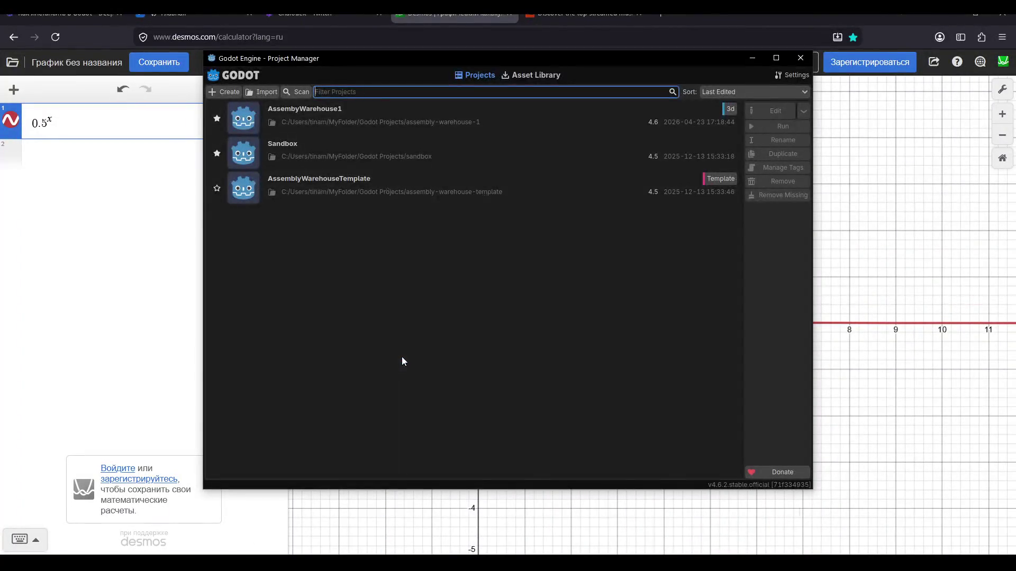
- Reopen the AssembyWarehouse1 project and show its AnimationTree graph
double_click(315, 110)
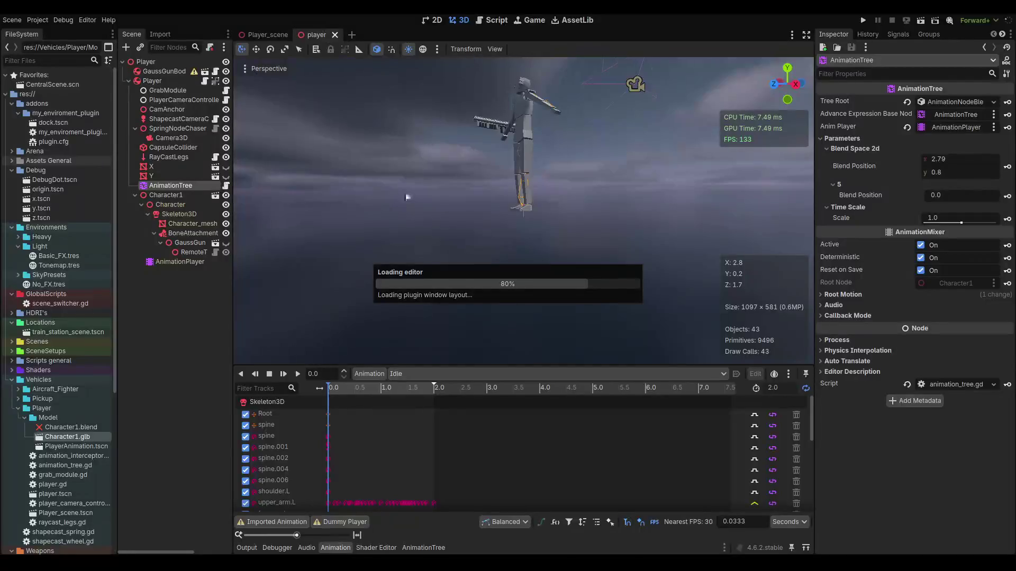
left_click(432, 549)
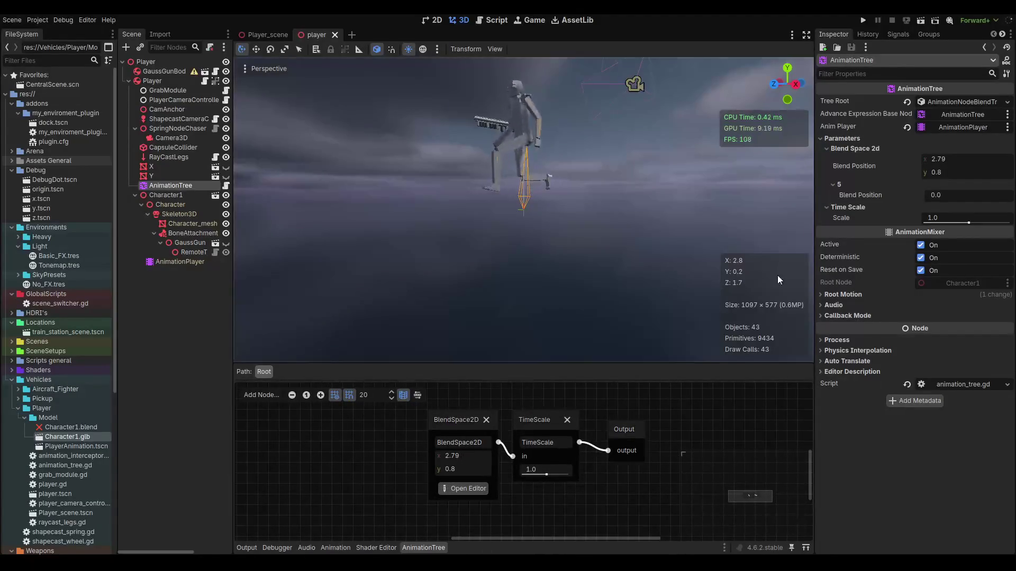
- Set blend position x 0.0 and y 0.8, raise the time scale, and scrub node 5 to -2.01
mouse_move(976, 195)
left_mouse_down()
mouse_move(947, 195)
mouse_move(958, 193)
left_mouse_up()
left_click(950, 160)
type("0")
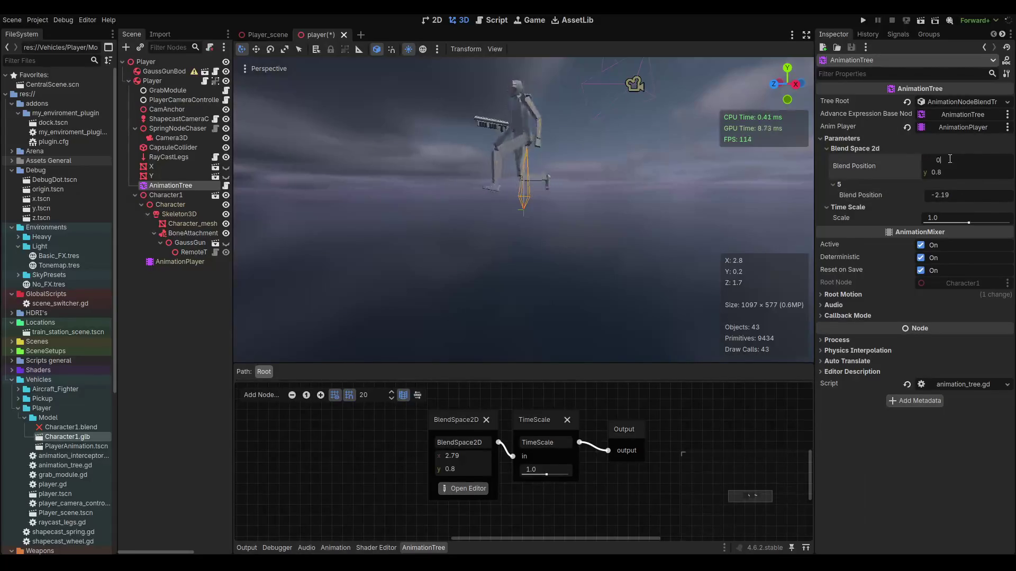
key("Return")
left_click(943, 186)
left_click_drag(943, 205, 968, 205)
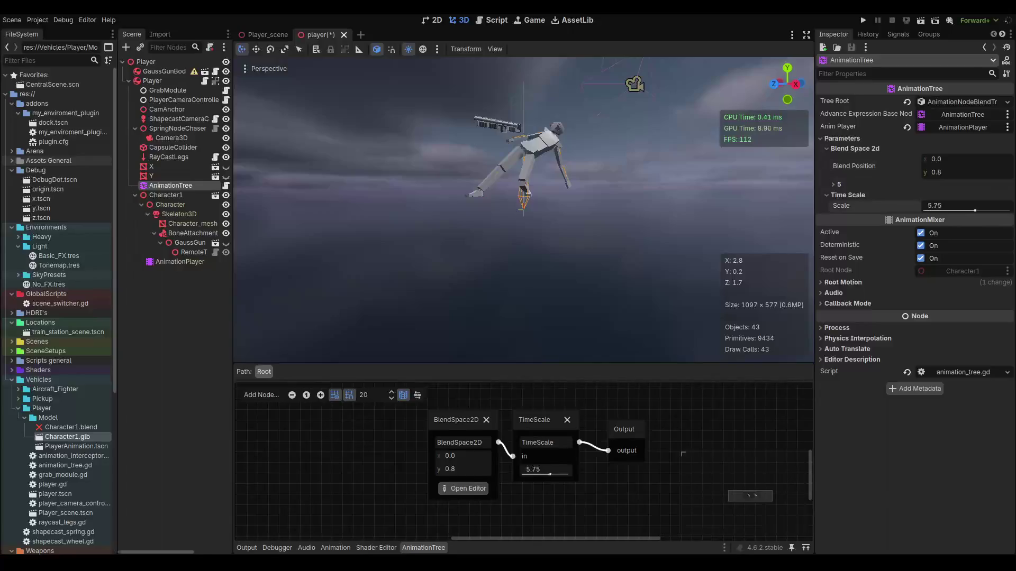
left_click_drag(934, 173, 937, 173)
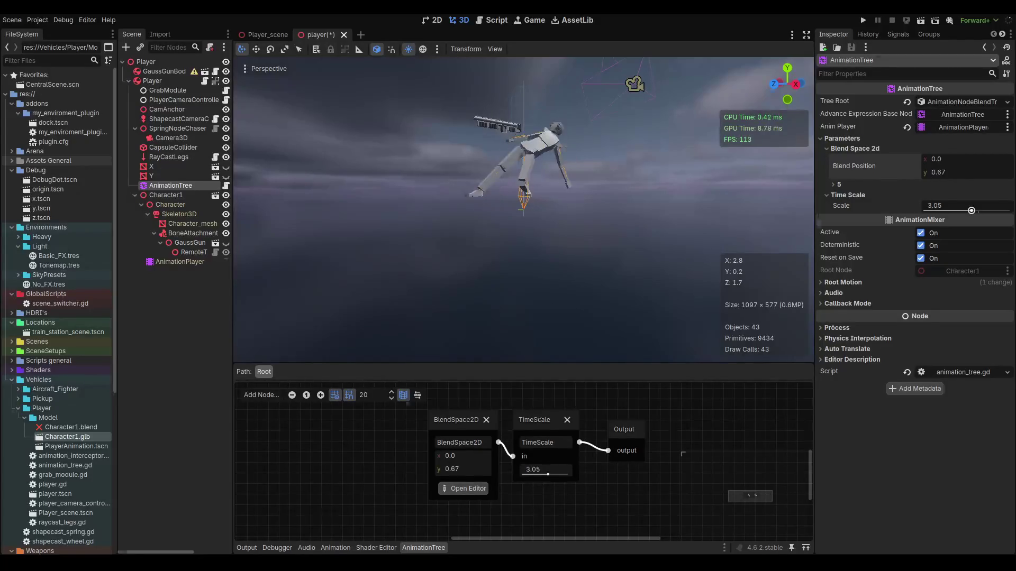
mouse_move(933, 173)
left_mouse_down()
mouse_move(921, 174)
mouse_move(936, 174)
left_mouse_up()
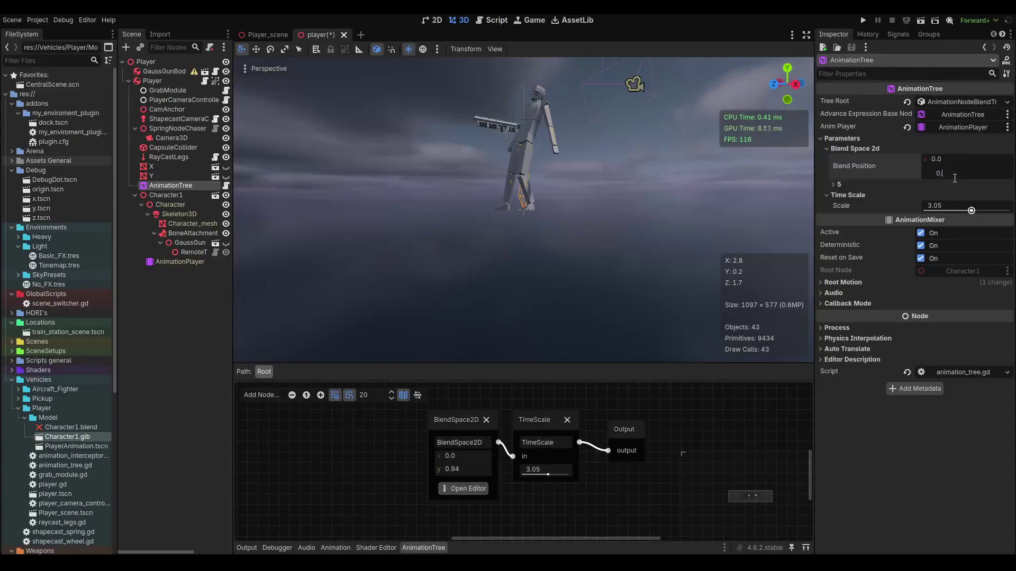
type(".8")
key("Return")
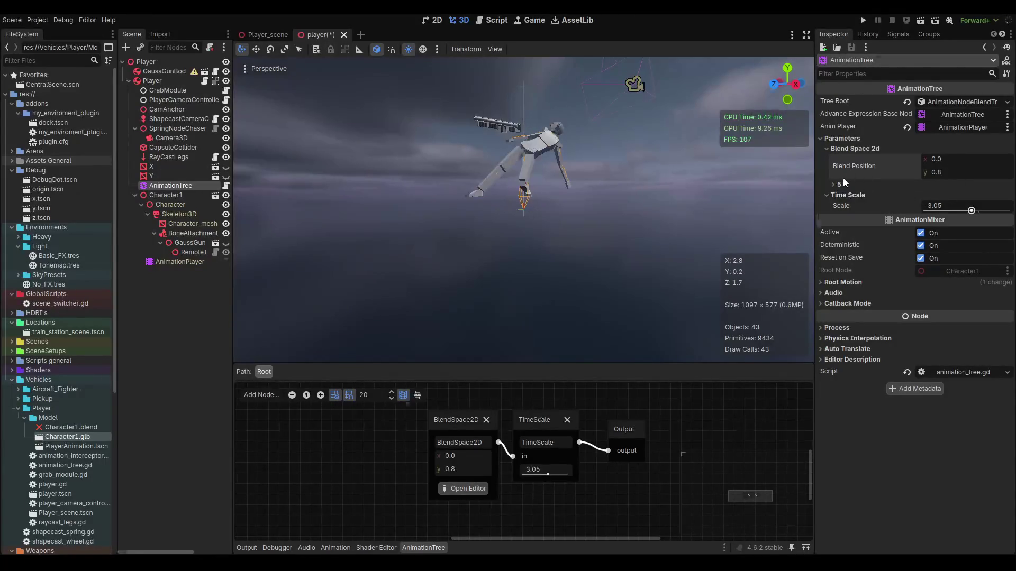
- Move node 5's blend position toward -0.955, save the player scene, and run it with F6
left_click(844, 183)
mouse_move(948, 192)
left_mouse_down()
mouse_move(1000, 193)
mouse_move(987, 193)
left_mouse_up()
key("ctrl+s")
left_click(259, 36)
key("F6")
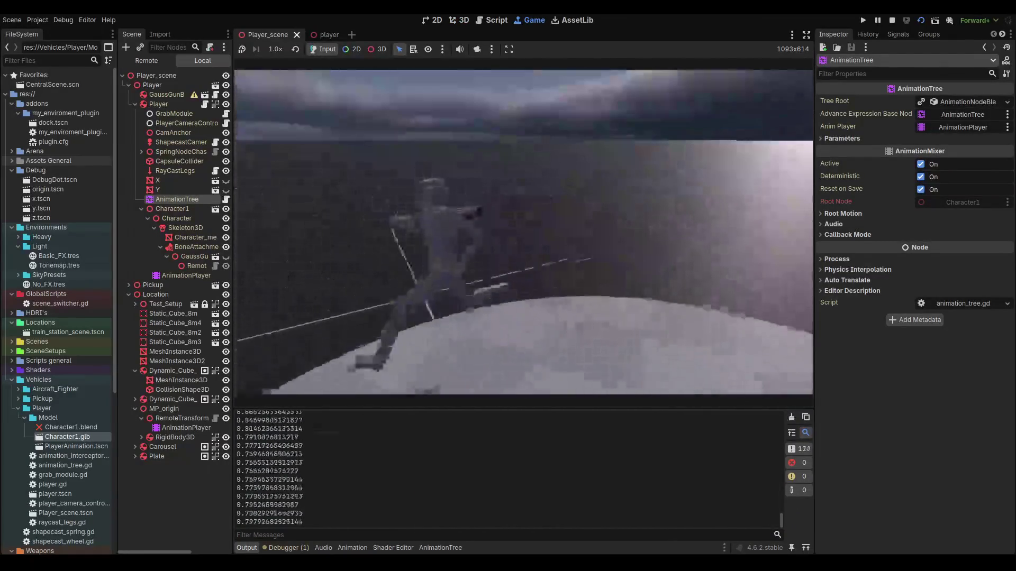
- Stop the game, orbit around the character, and collapse the BoneAttachment branch
key("F8")
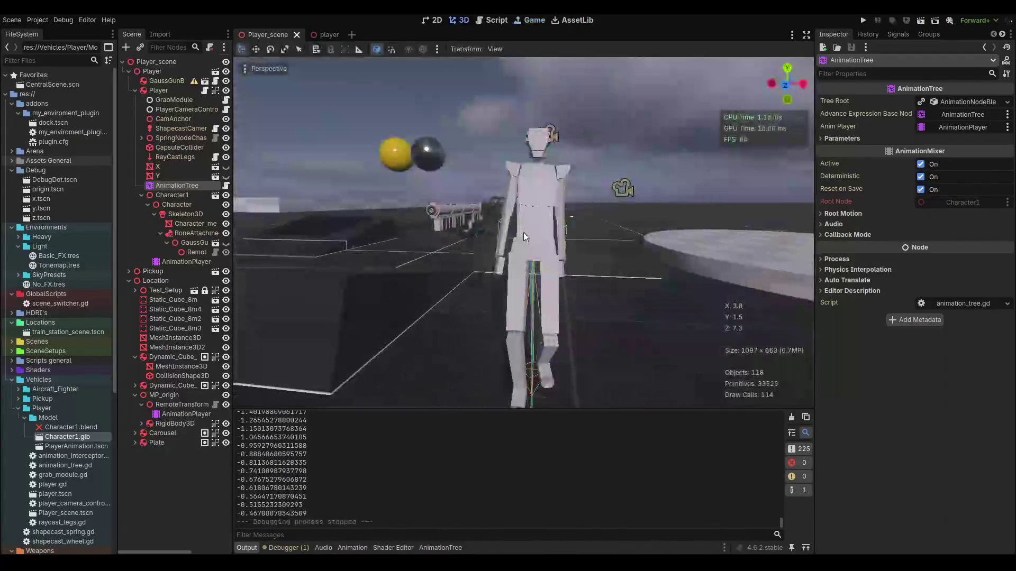
left_click_drag(503, 245, 406, 227)
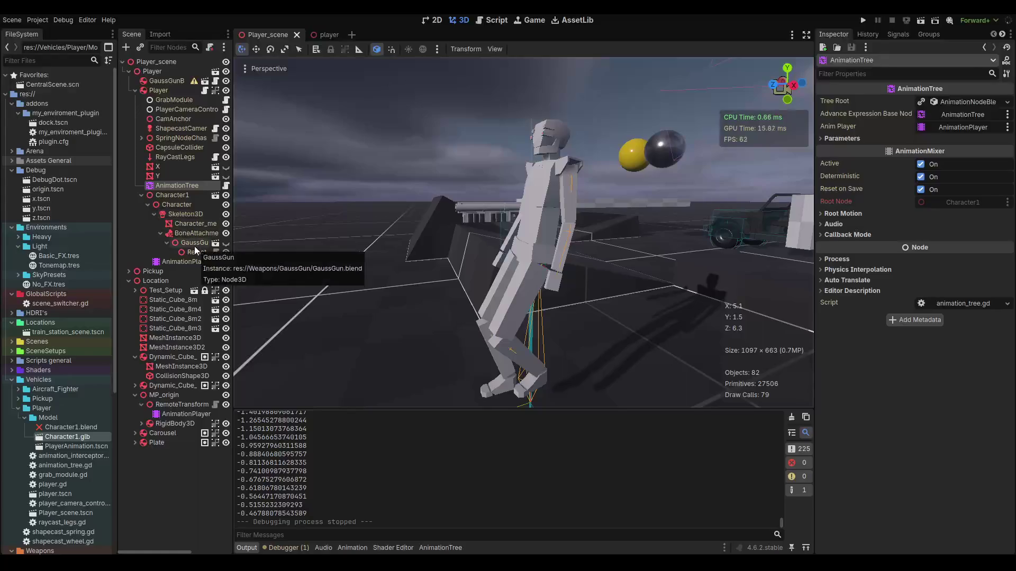
left_click(160, 232)
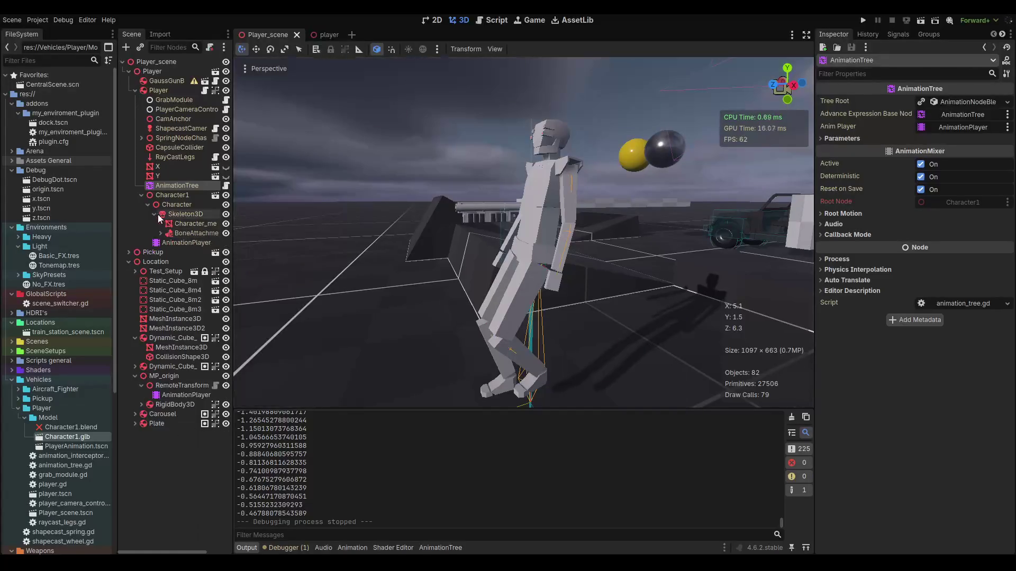
- Collapse the Skeleton3D and Character branches and check the AnimationPlayer's animation list
left_click(154, 214)
left_click(147, 205)
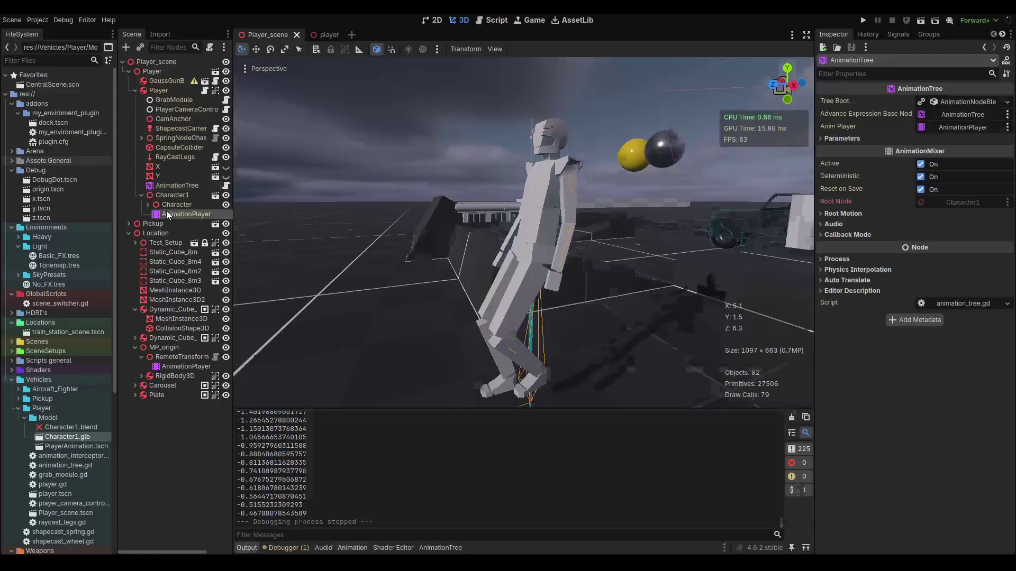
left_click(167, 211)
left_click(477, 372)
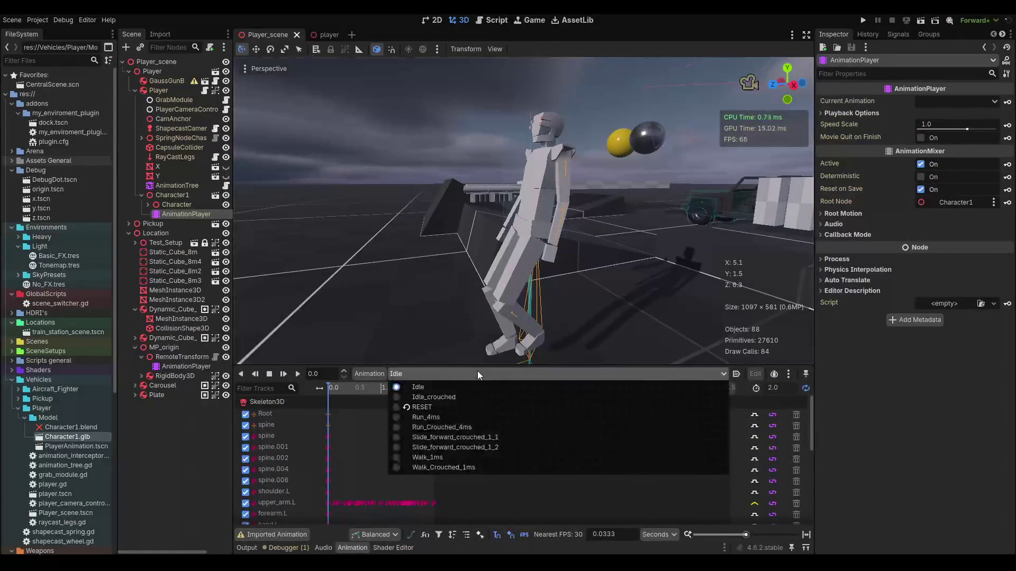
left_click(477, 372)
- Expand the AnimationTree's Blend Space 2d and Time Scale parameters, then open animation_tree.gd
left_click(167, 186)
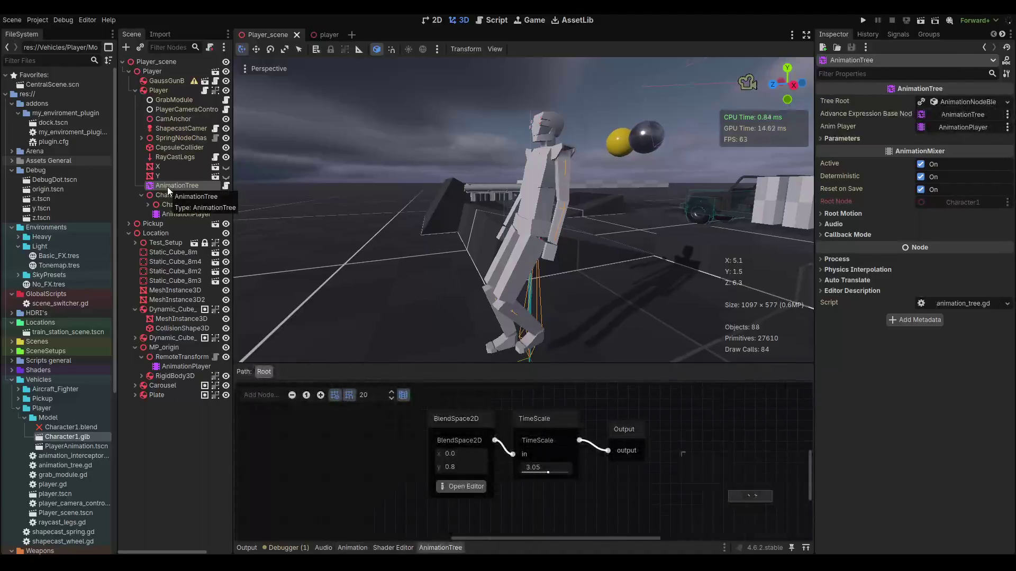
left_click(845, 137)
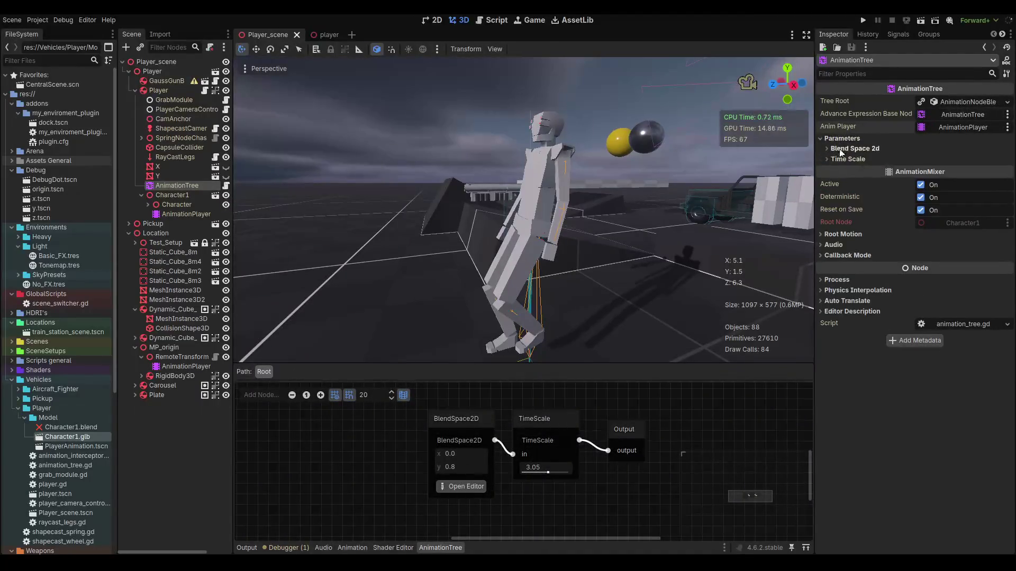
left_click(842, 150)
left_click(841, 195)
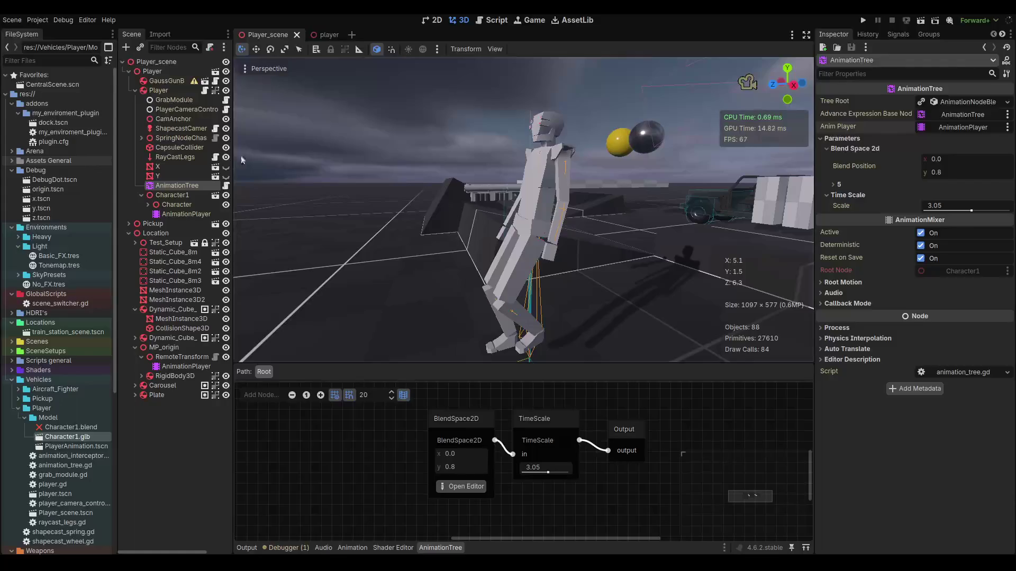
left_click(226, 185)
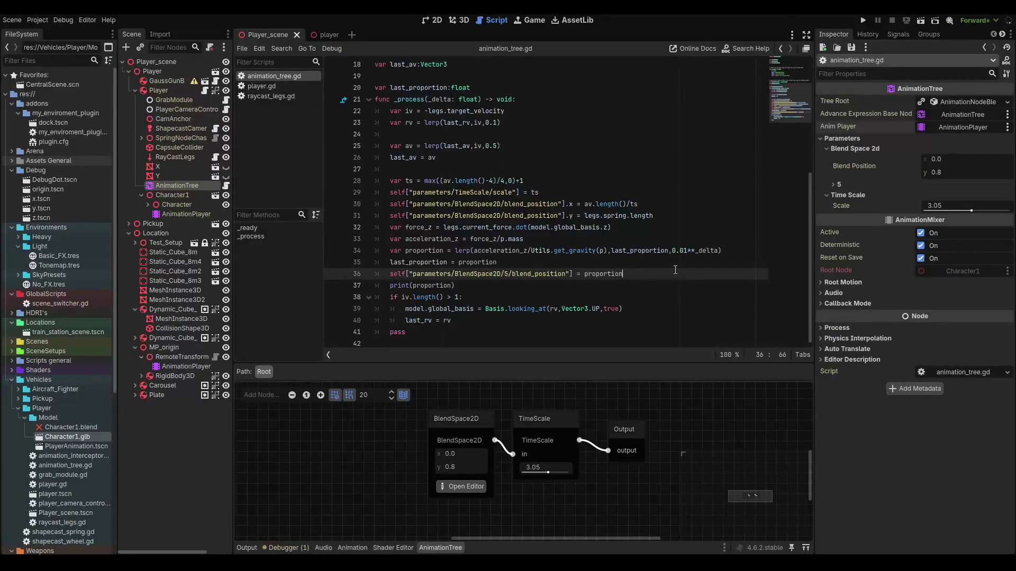
- Try a print line after line 36, save animation_tree.gd, and expand the 5 parameters
key("Return")
type("rint()")
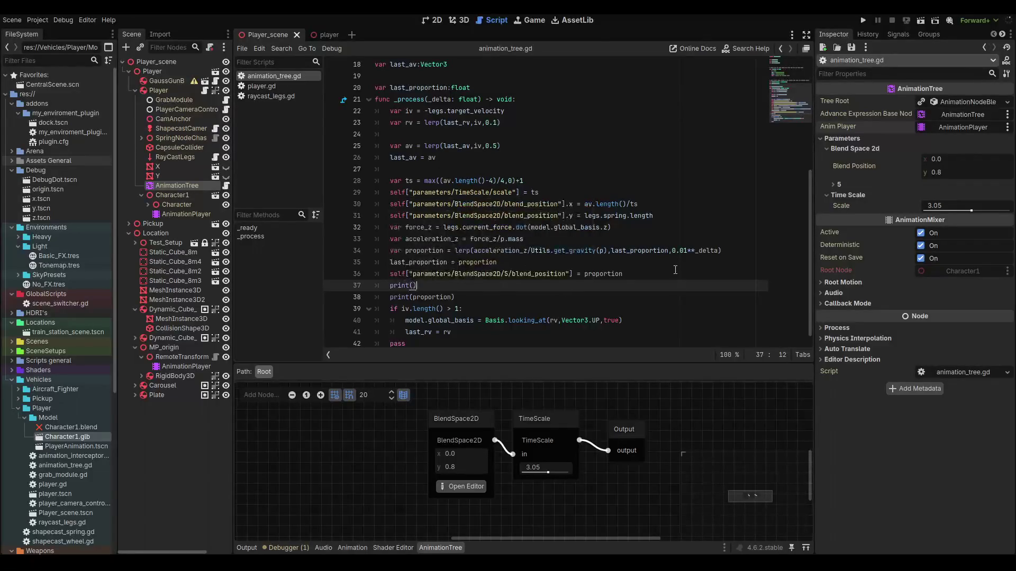
type("port")
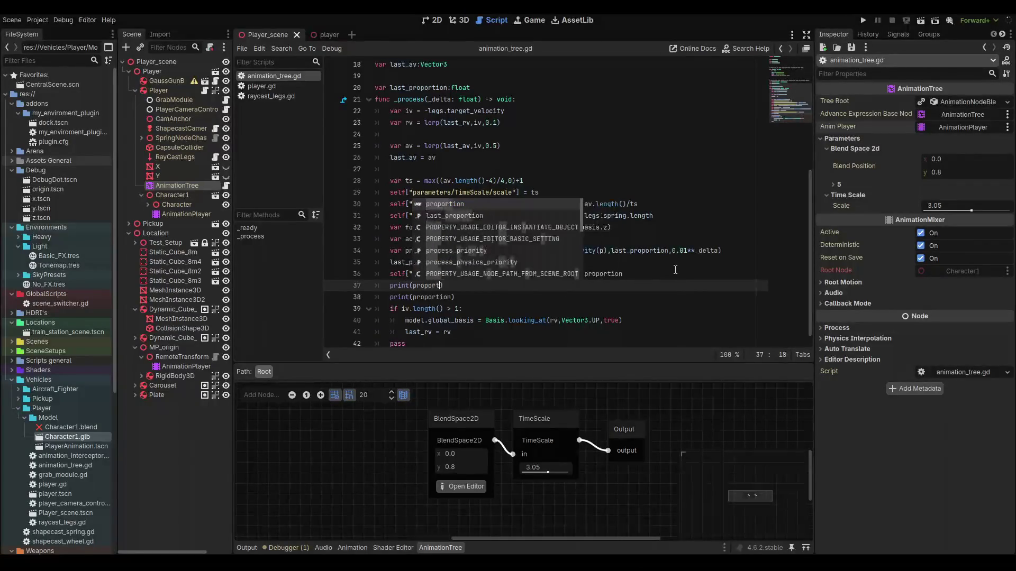
key("Escape")
key("BackSpace")
key("BackSpace")
key("BackSpace")
double_click(614, 270)
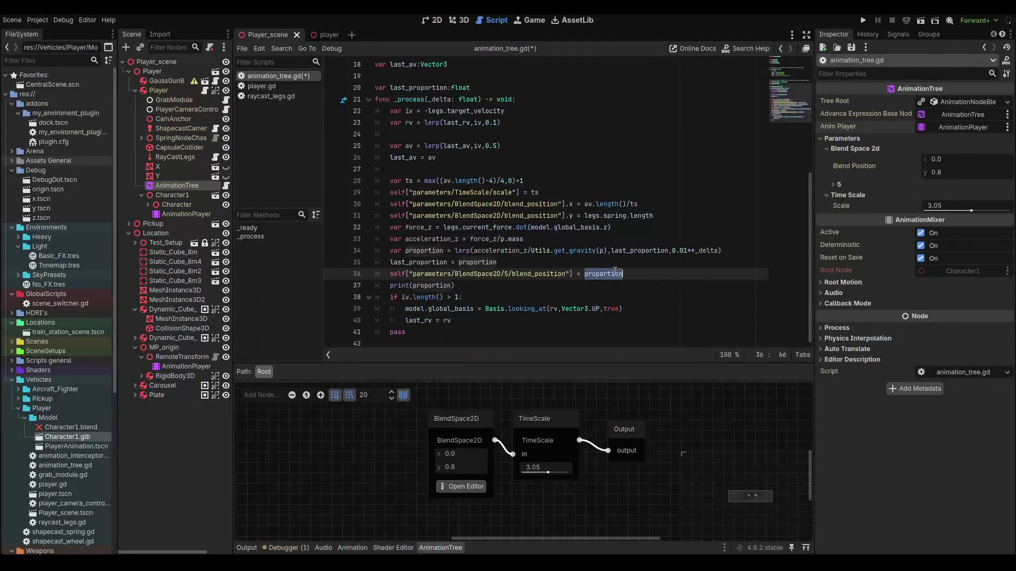
left_click(649, 271)
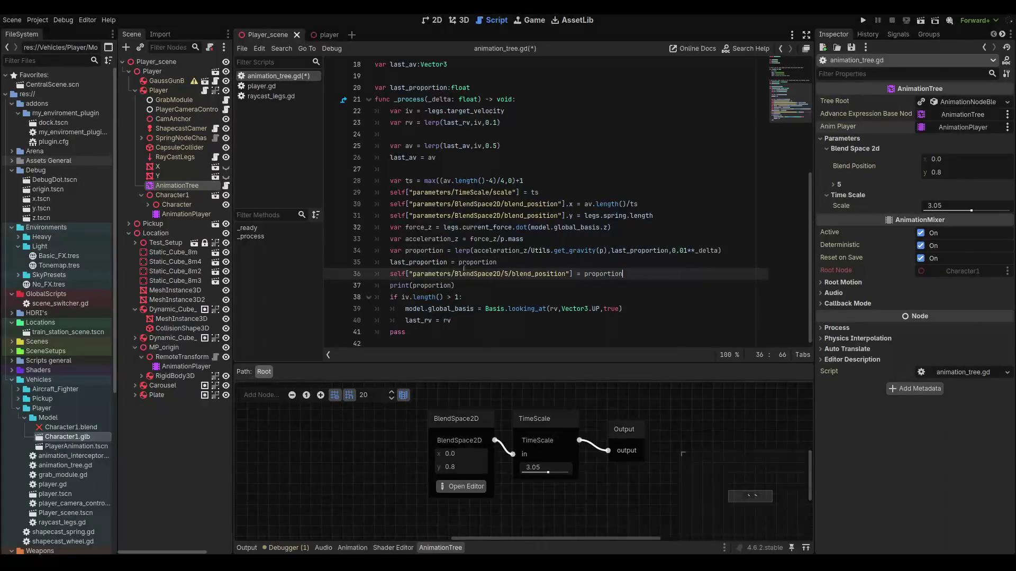
key("ctrl+s")
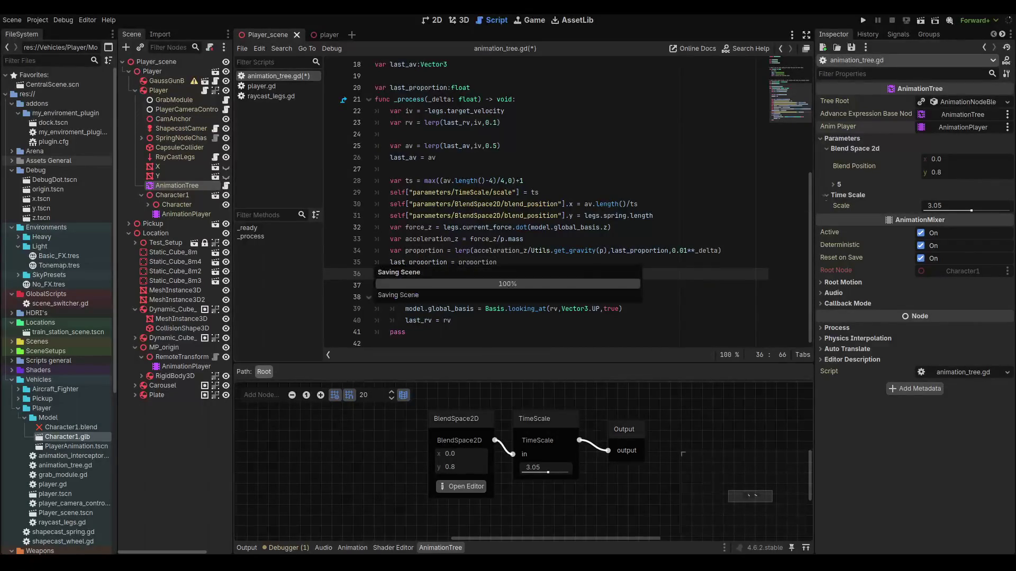
left_click(835, 185)
- Run the current scene, try the slide blend in-game, then stop the game
key("F6")
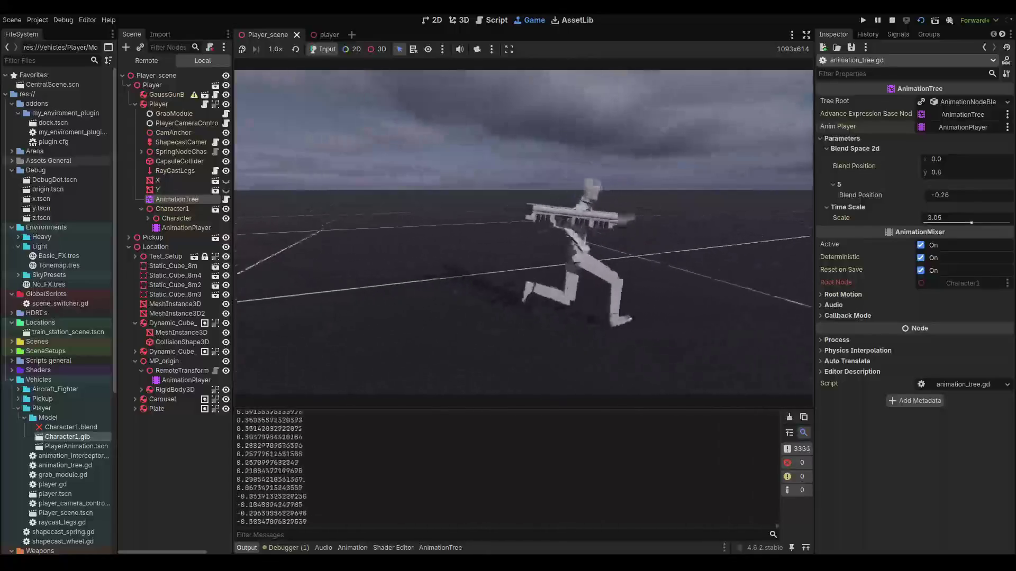
key("F8")
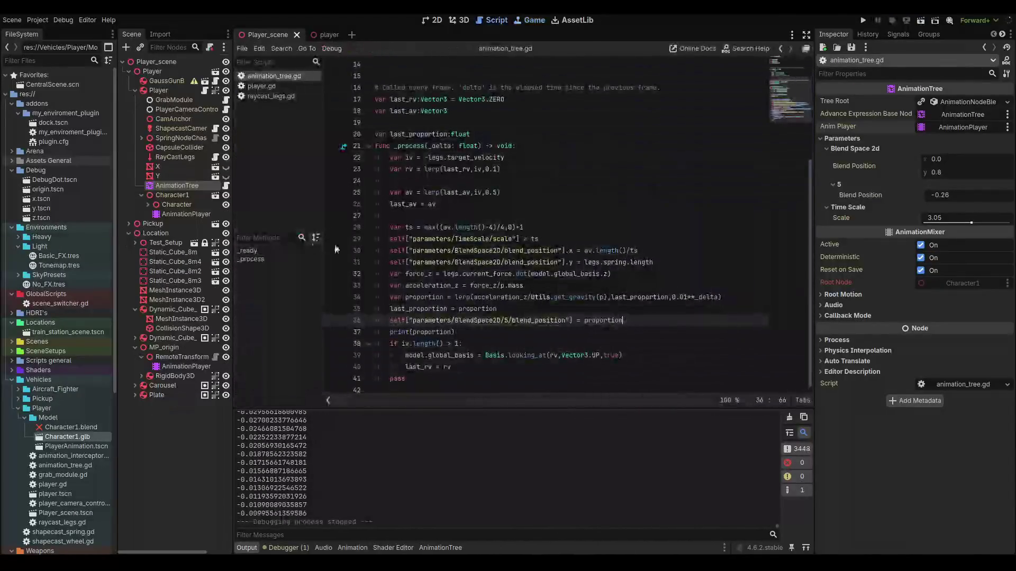
- Delete the print(proportion) debug line from animation_tree.gd
left_click(459, 334)
key("BackSpace")
key("BackSpace")
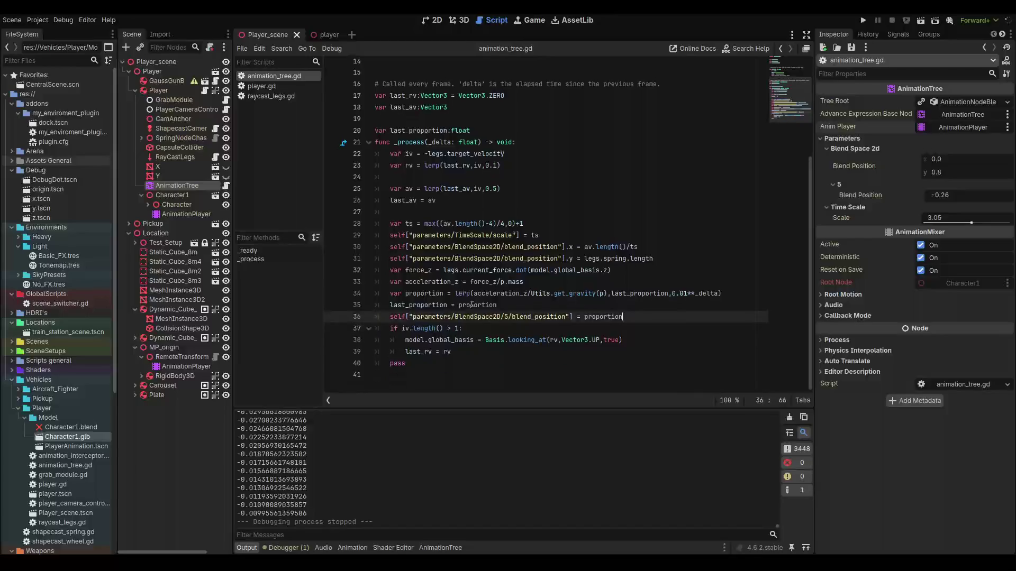
left_click(330, 34)
- Reset RayCastLegs Max Friction to its 2000.0 default, save, and rerun Player_scene
left_click(176, 82)
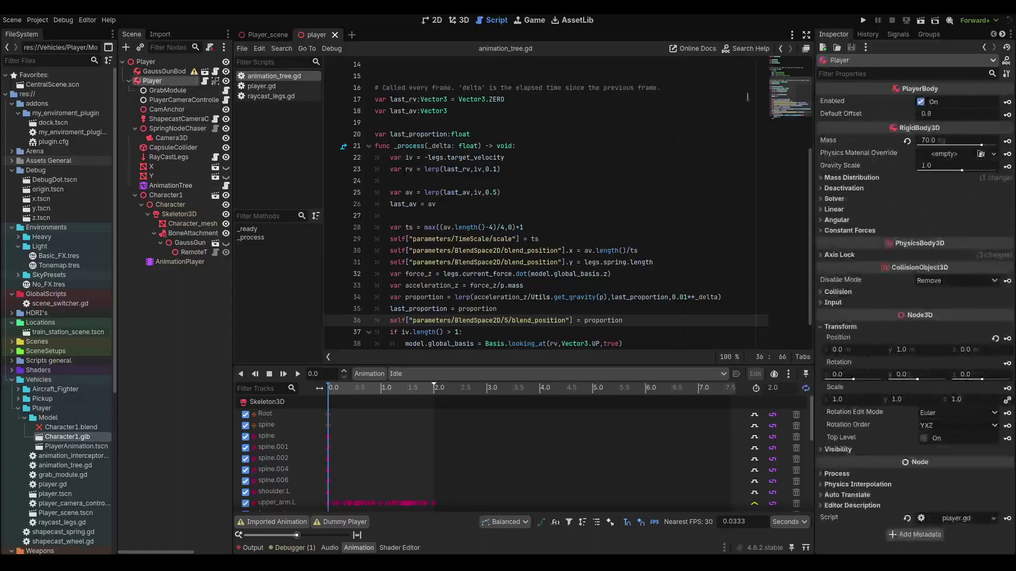
left_click(161, 118)
left_click(168, 157)
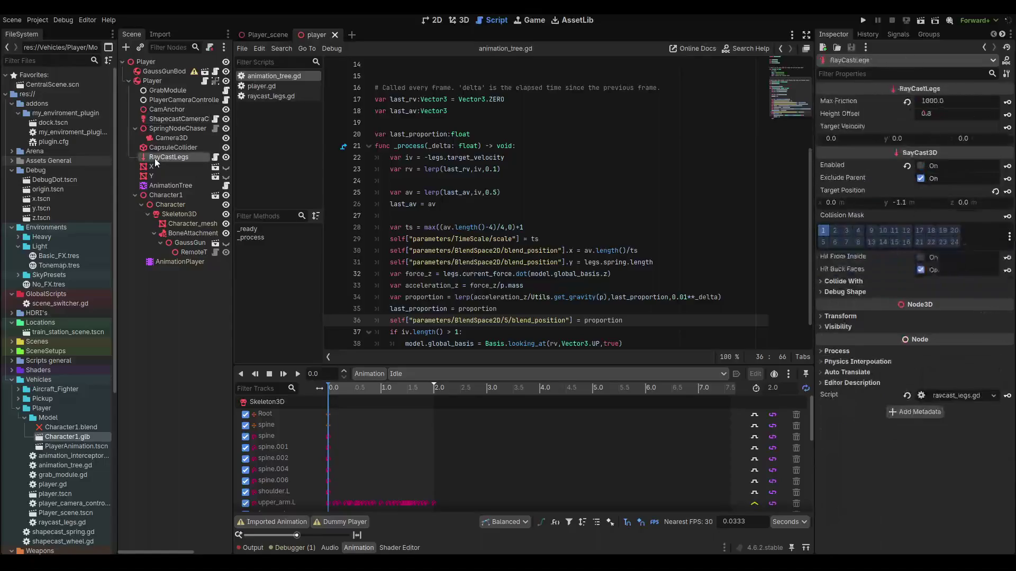
left_click(908, 101)
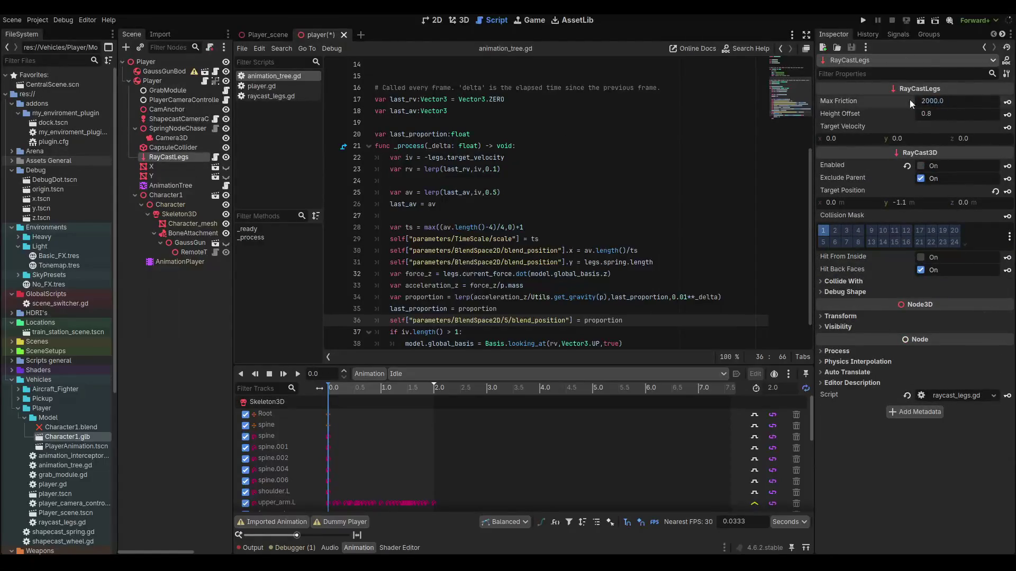
key("ctrl+s")
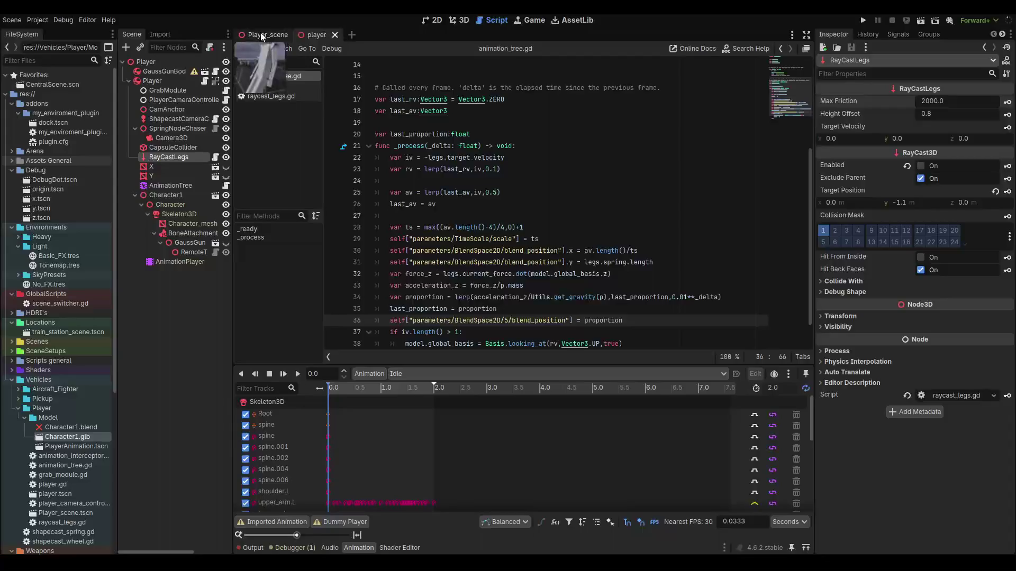
left_click(260, 33)
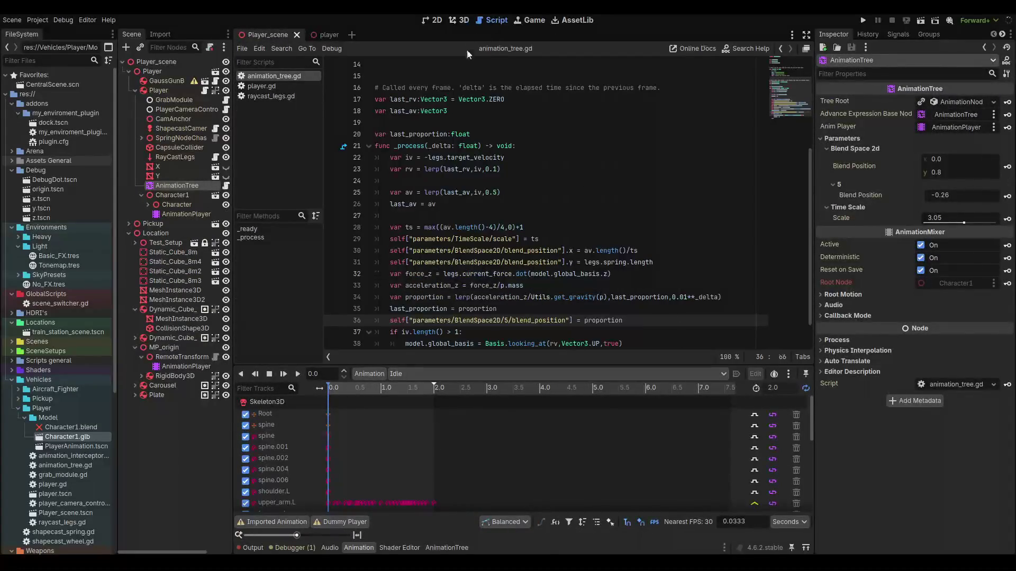
key("F6")
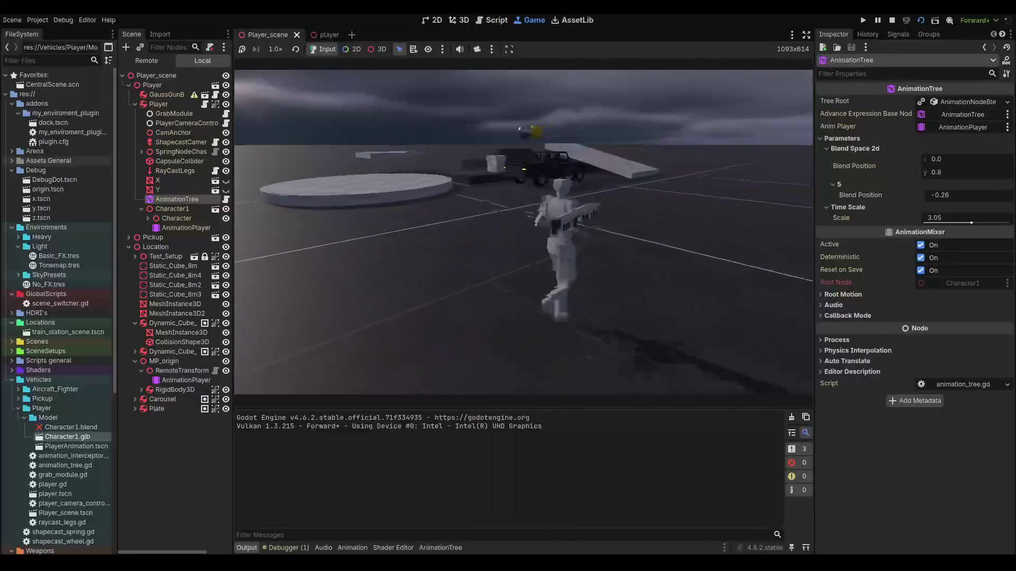
- Restart the running Player_scene with F5, then stop the game with F8
key("F5")
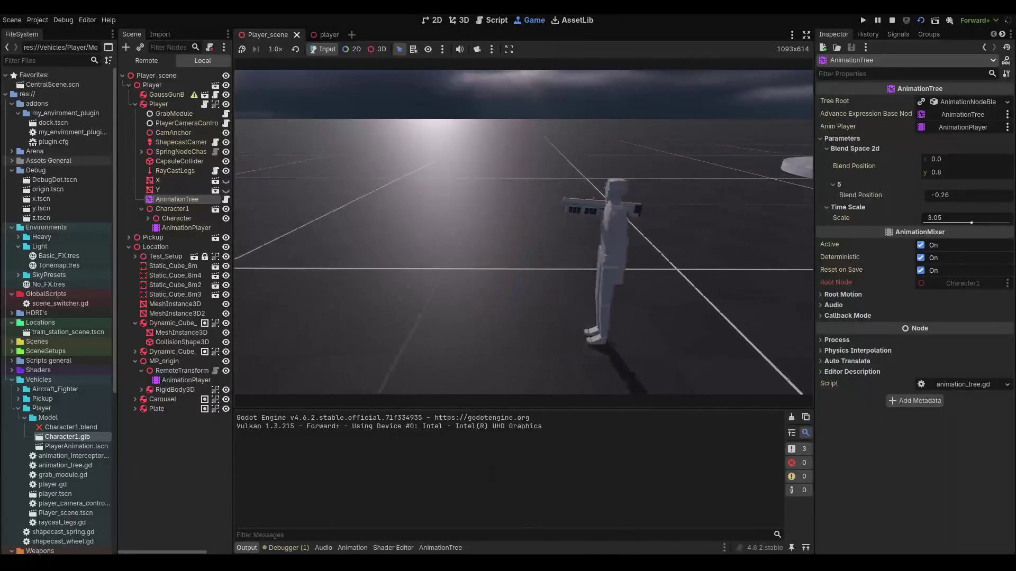
key("F8")
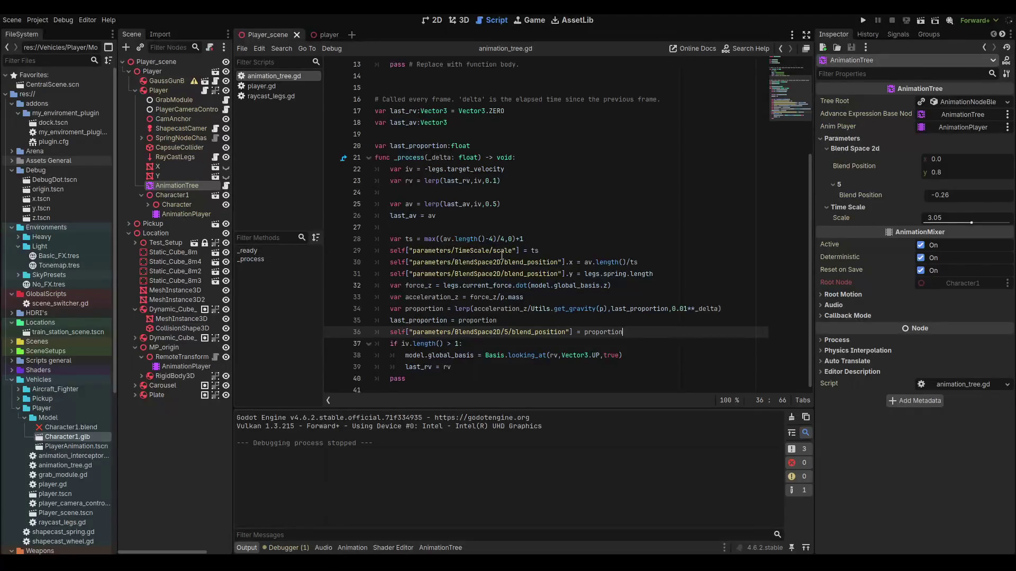
- Open player.gd, look over its code, and select the Player body node in the Scene dock
left_click(685, 309)
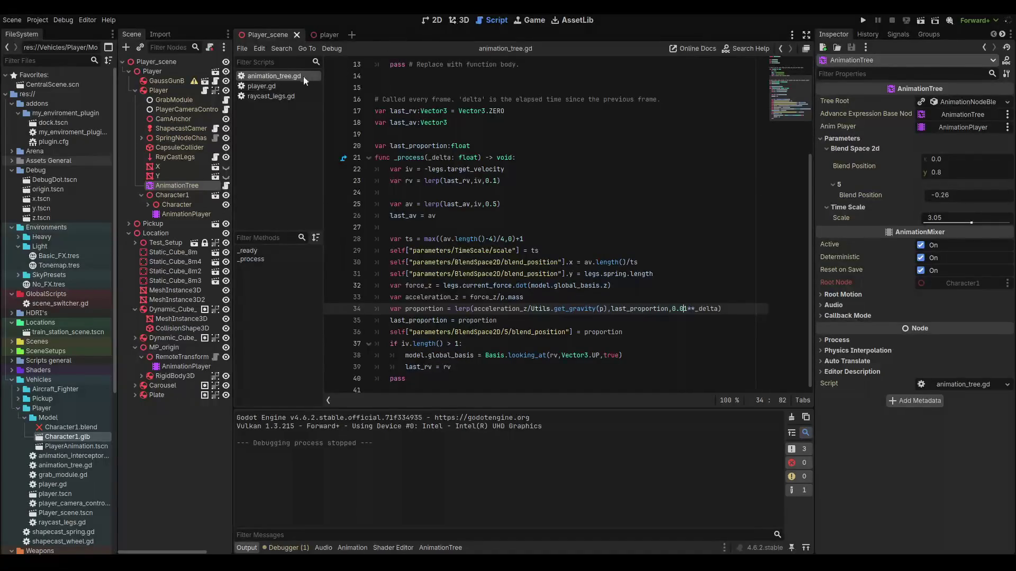
left_click(290, 82)
scroll(523, 188, "up", 6)
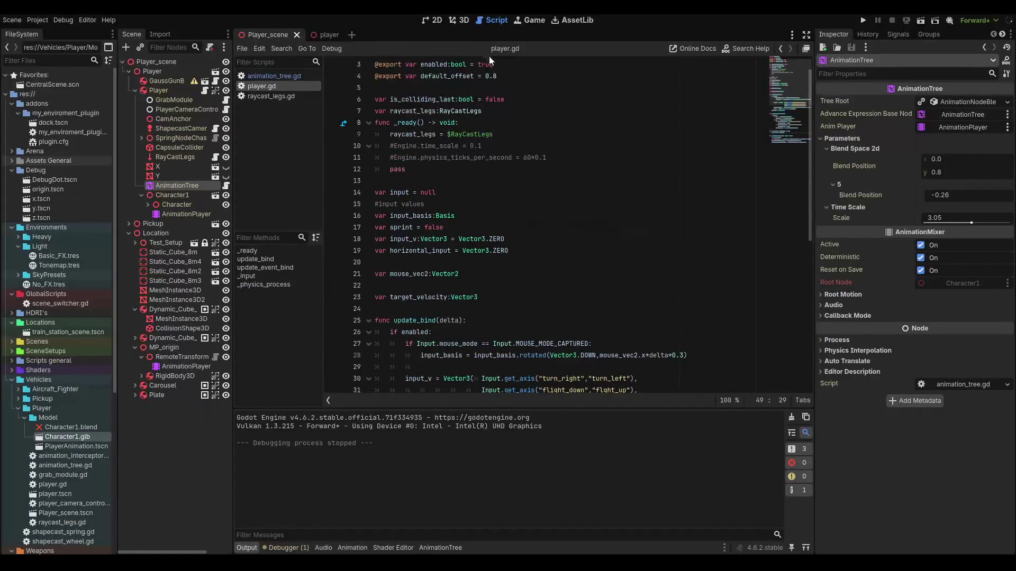
scroll(500, 107, "up", 1)
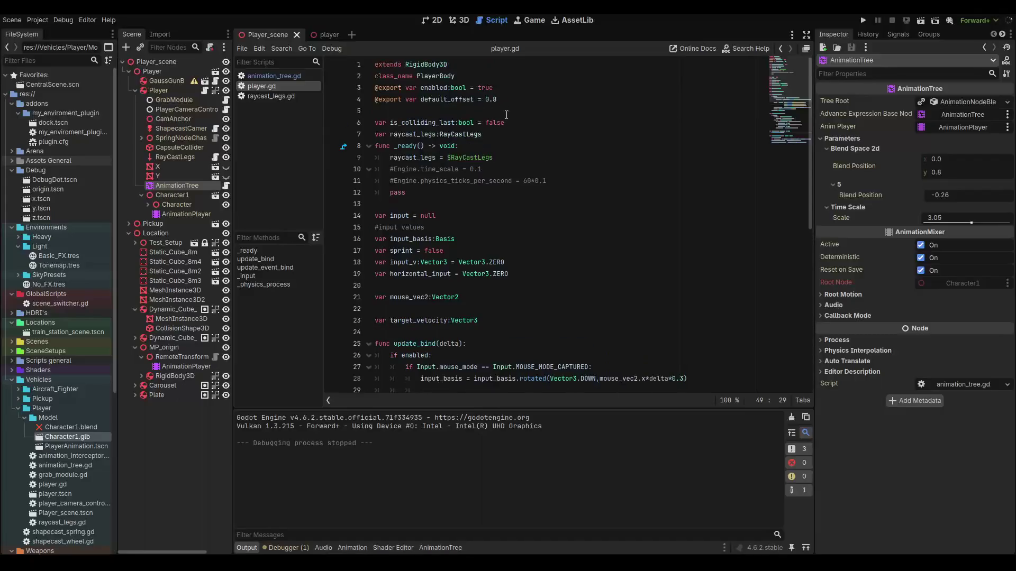
scroll(476, 90, "down", 1)
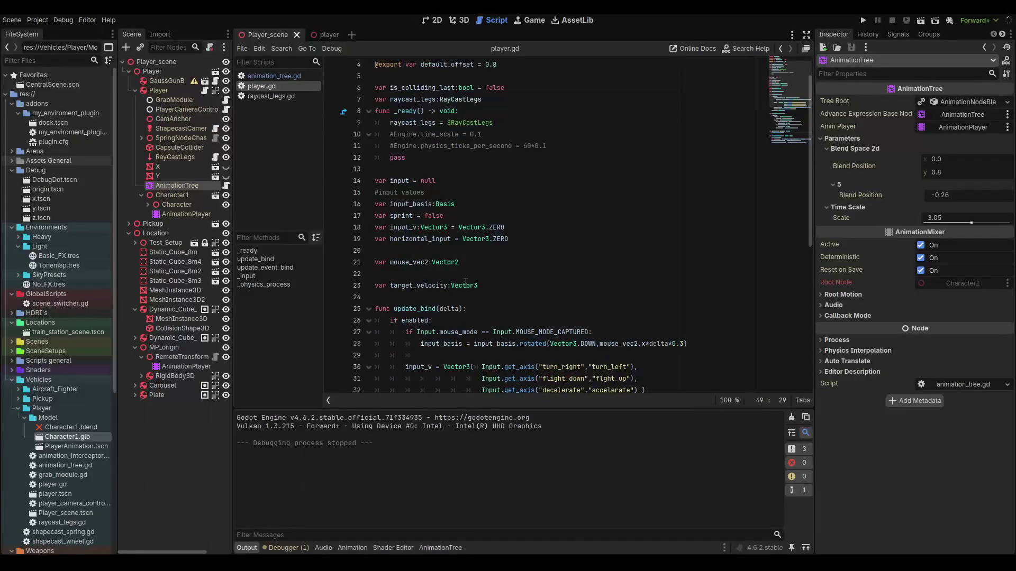
scroll(471, 298, "down", 3)
scroll(463, 284, "down", 5)
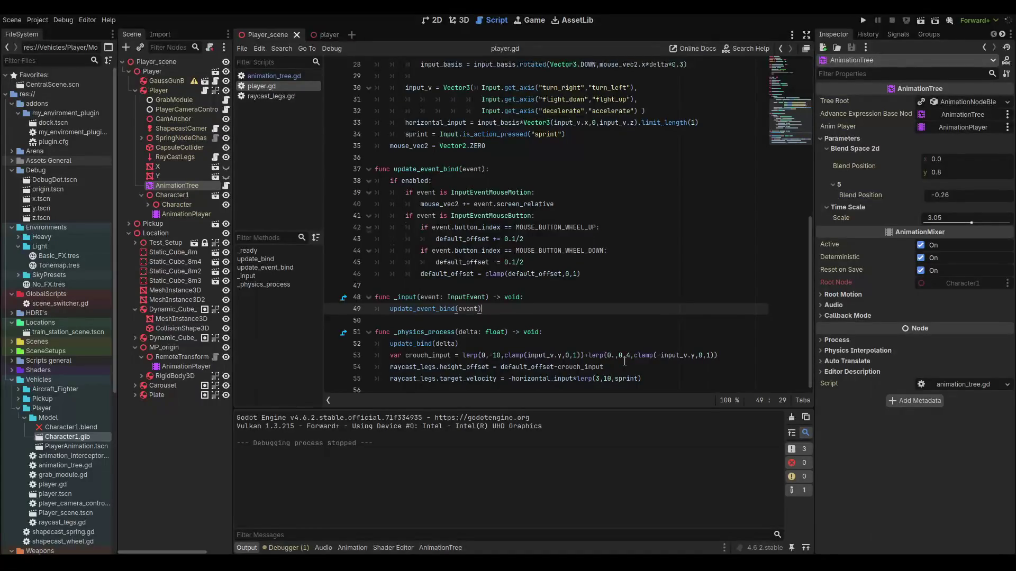
scroll(619, 352, "up", 9)
left_click(171, 88)
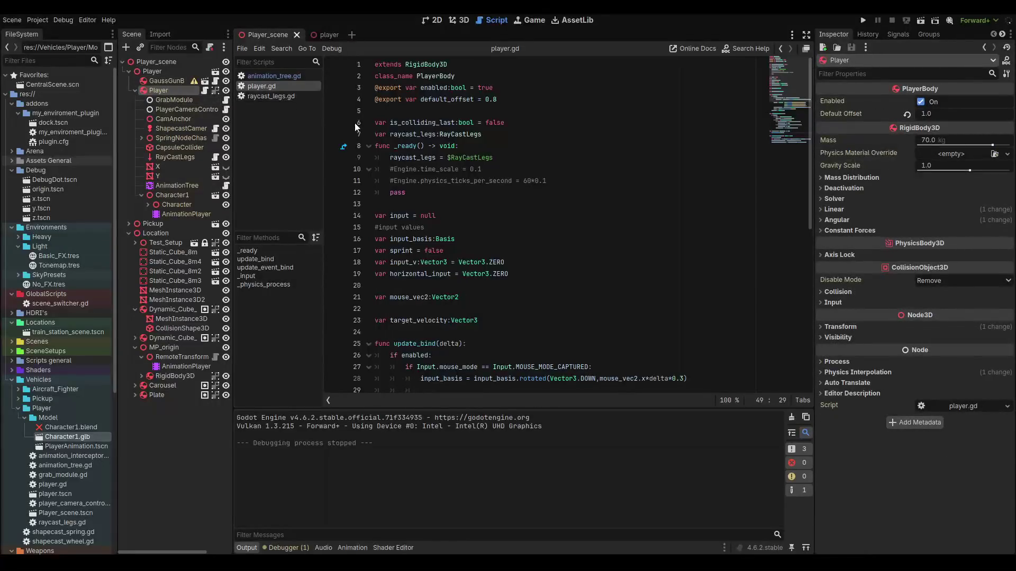
- Add exported sprint_speed = 10 and speed = 3 variables below default_offset in player.gd
left_click(573, 101)
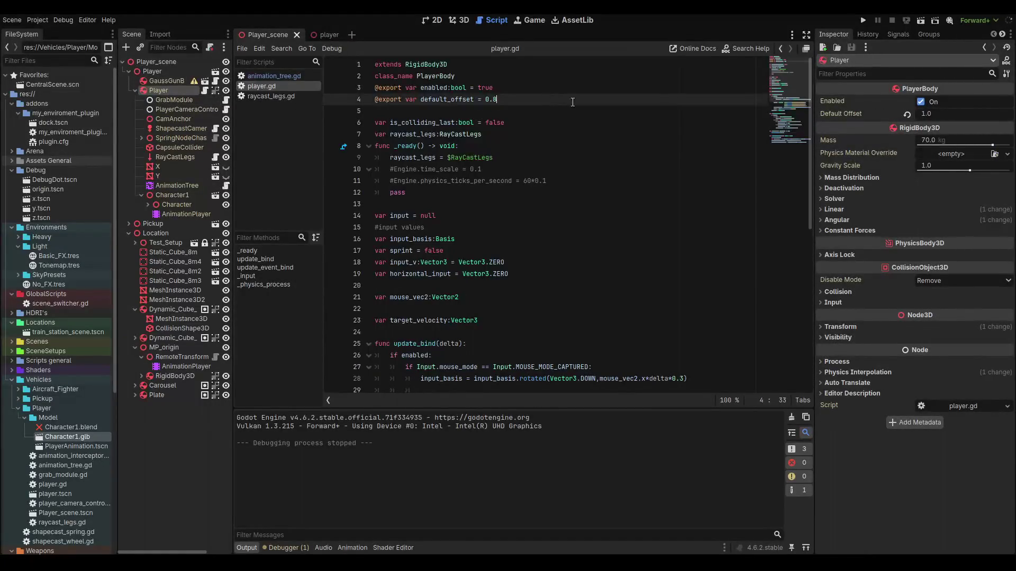
key("Return")
type("@export")
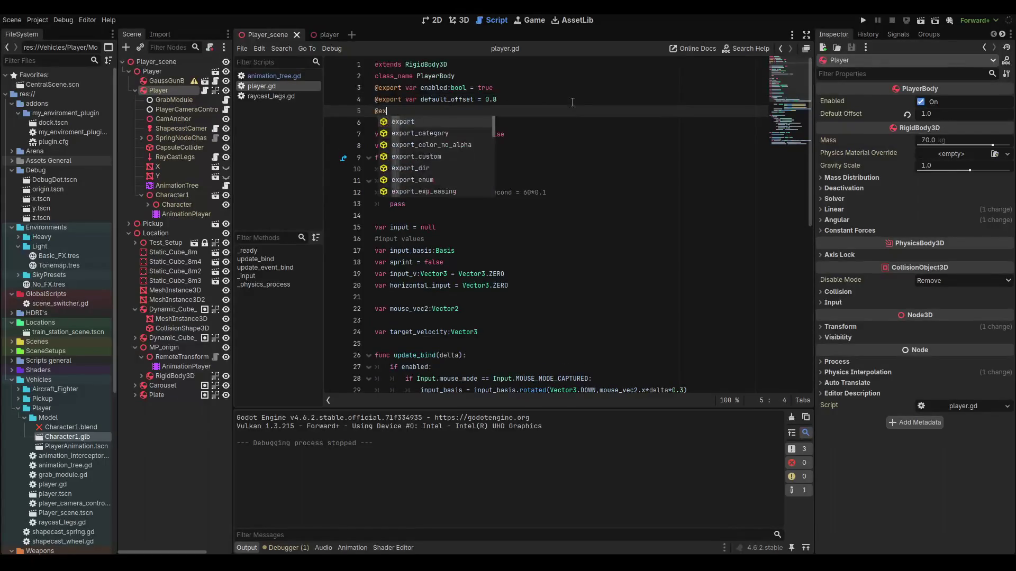
type(" var sprint_speed = 10")
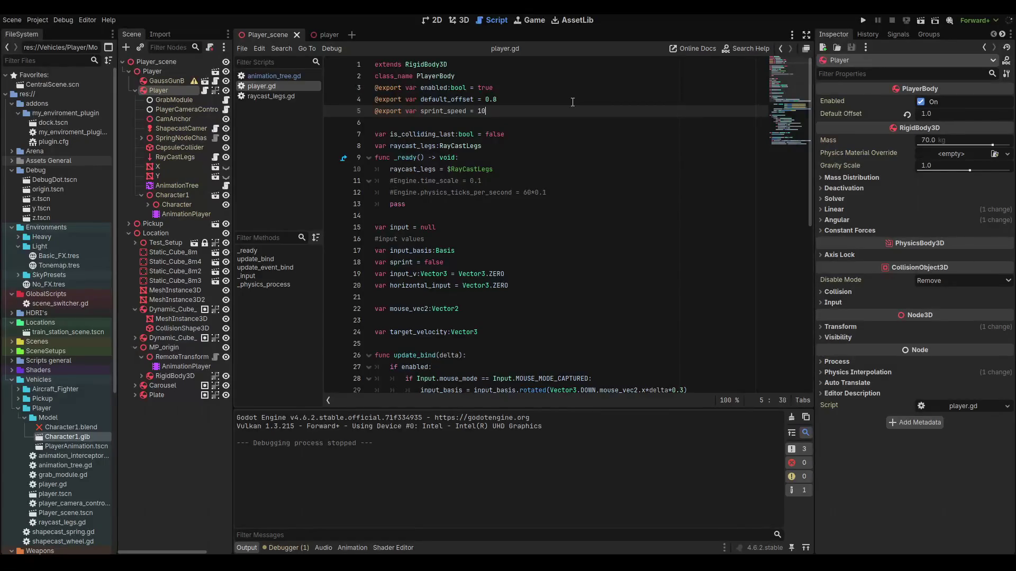
key("Return")
type("export var sp")
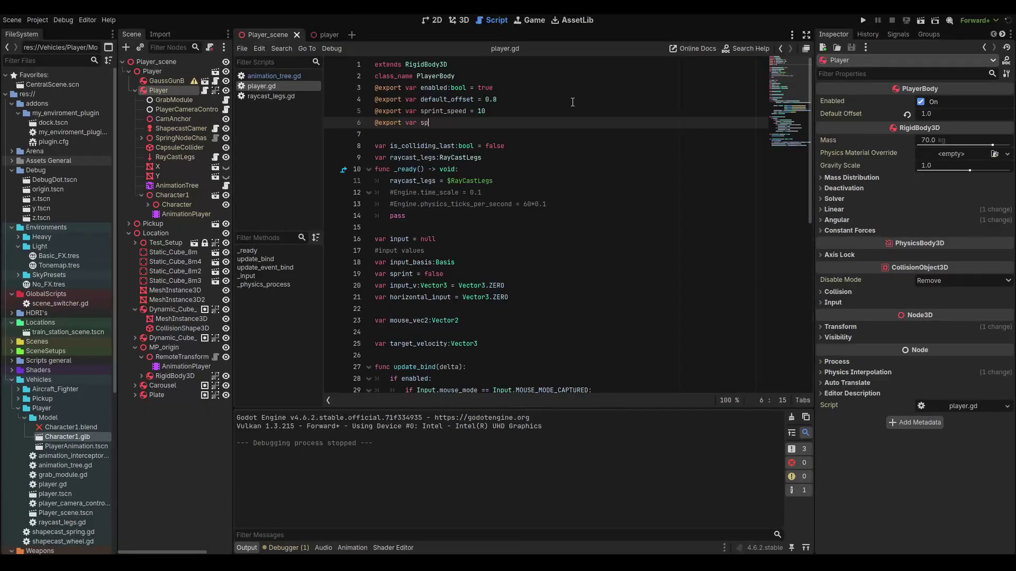
type(" 3")
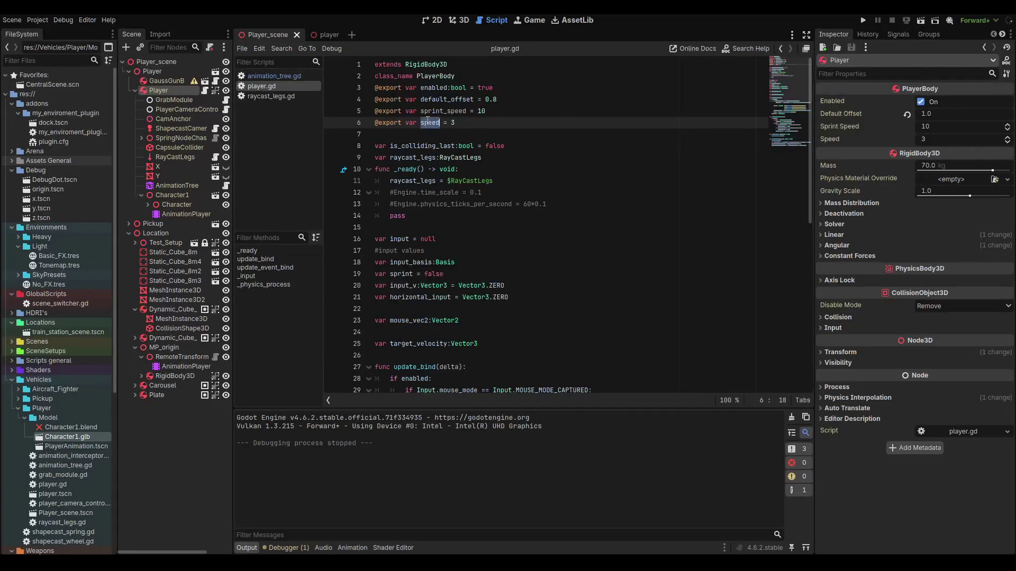
- Change the velocity lerp to lerp(speed, sprint_speed, …) and save player.gd
scroll(427, 121, "down", 10)
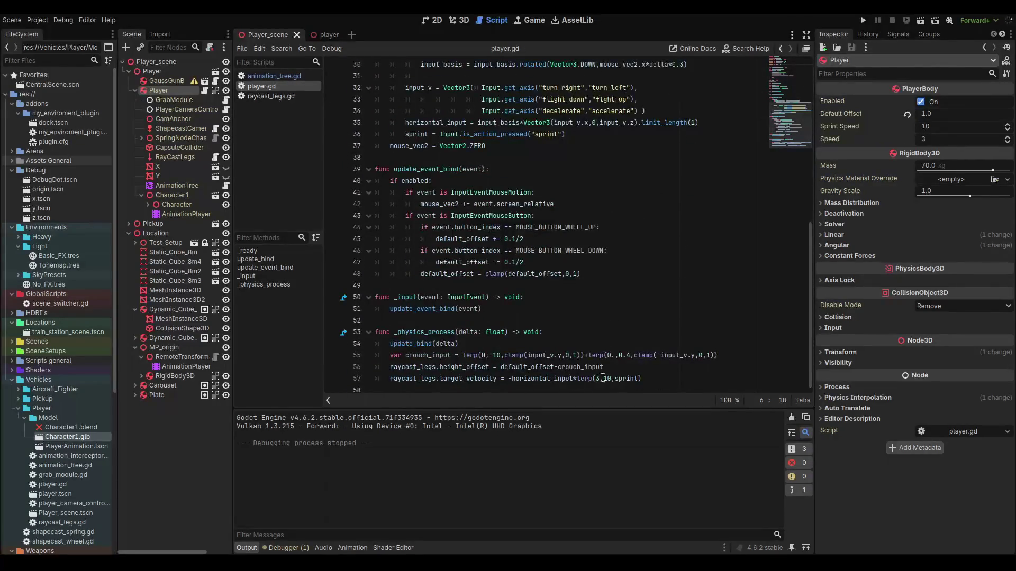
double_click(599, 378)
type("speed,")
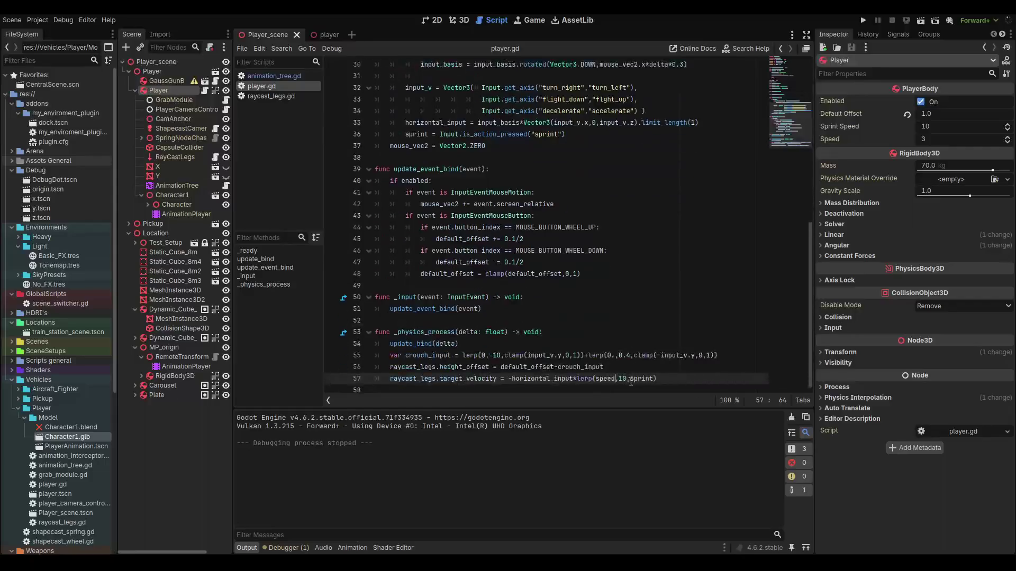
type("sp")
type("ri")
key("Return")
key("ctrl+s")
- Set the Player's Sprint Speed to 20 in the Inspector and run the scene
left_click(945, 128)
type("2")
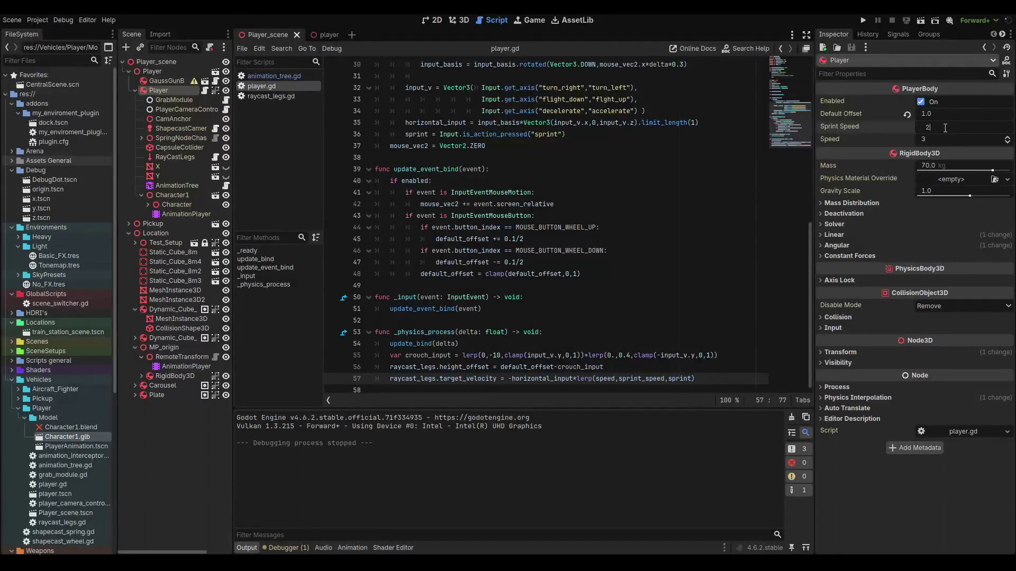
type("0")
key("Return")
key("F6")
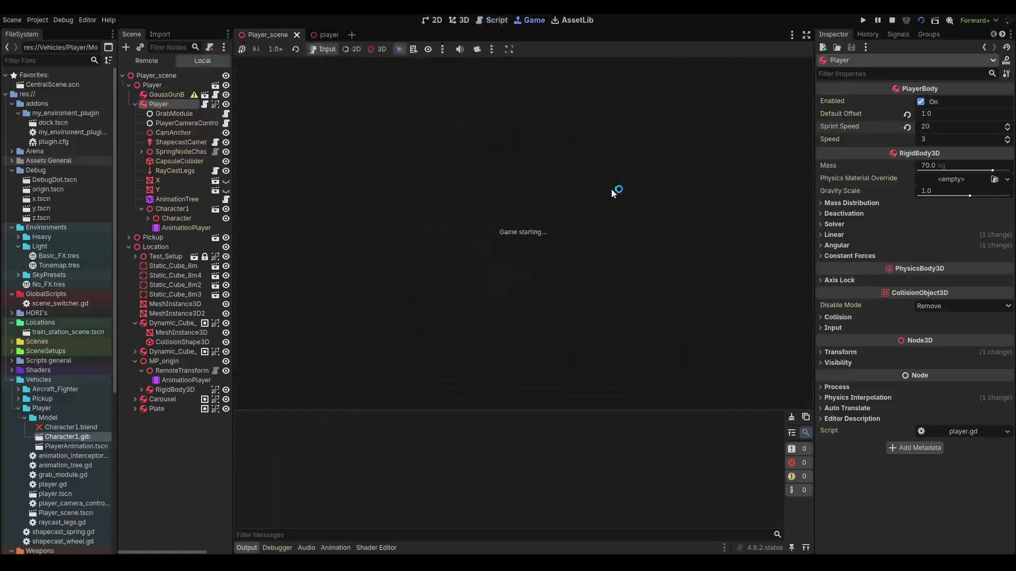
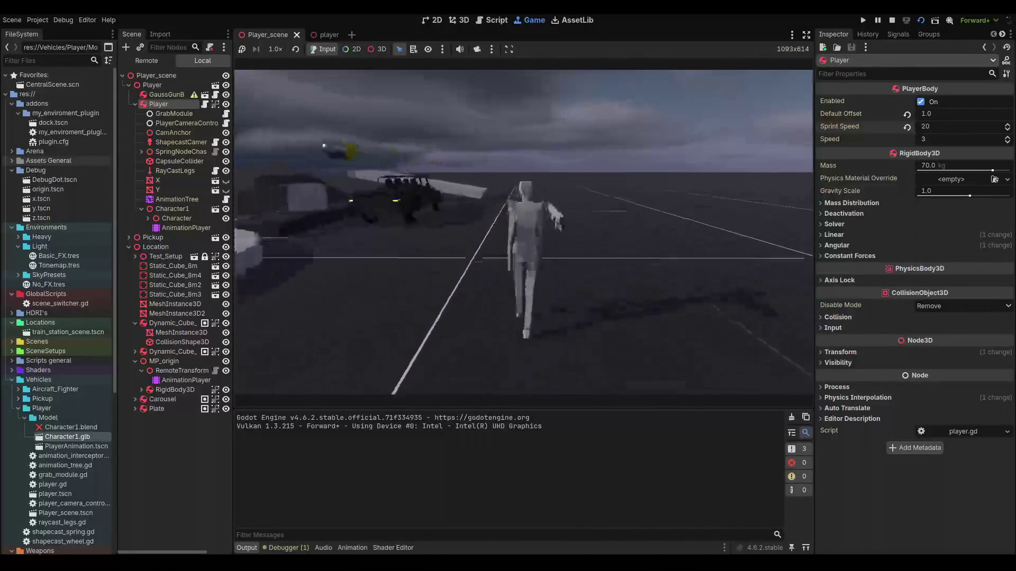
- Add print(proportion) below the BlendSpace2D/S blend_position line in animation_tree.gd, then save and run
key("F8")
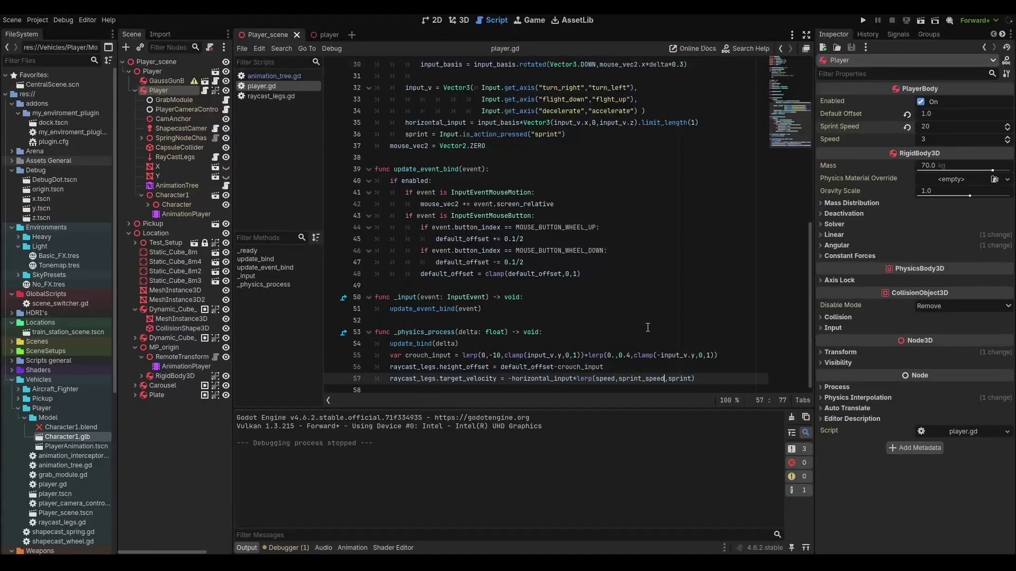
left_click(291, 76)
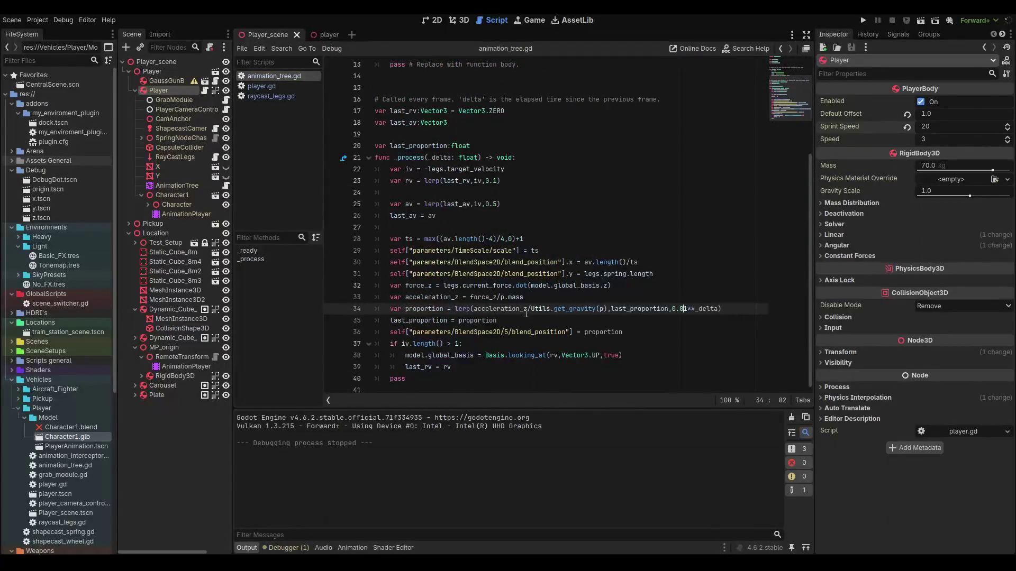
left_click(744, 309)
left_click(659, 330)
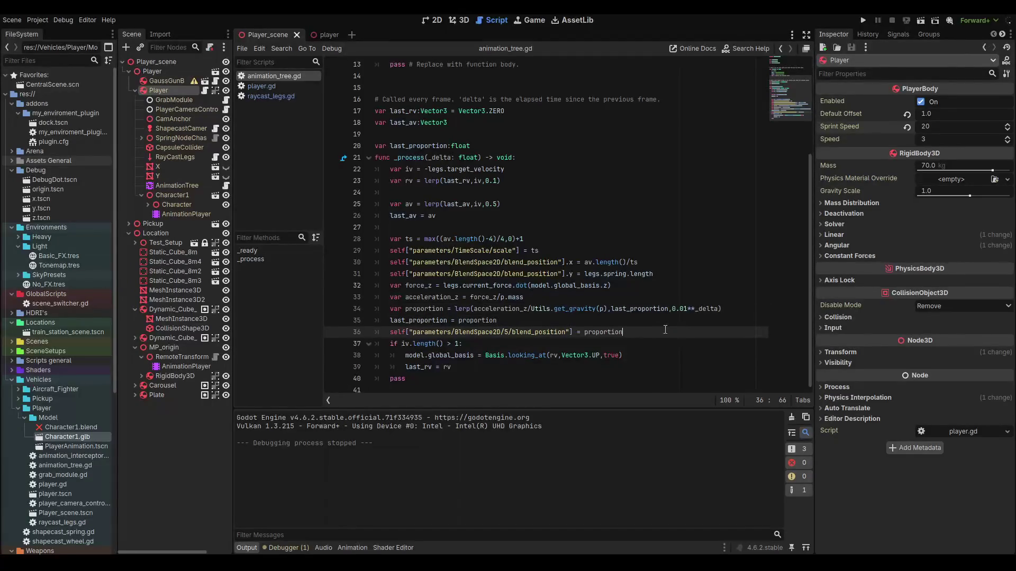
left_click(675, 274)
key("Return")
left_click(691, 343)
key("Return")
type("print")
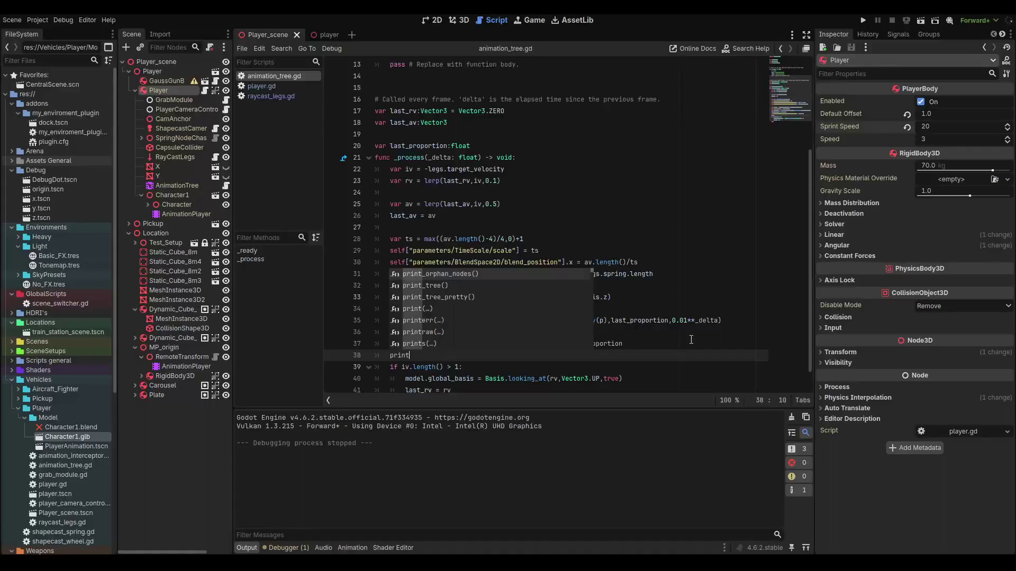
type("()")
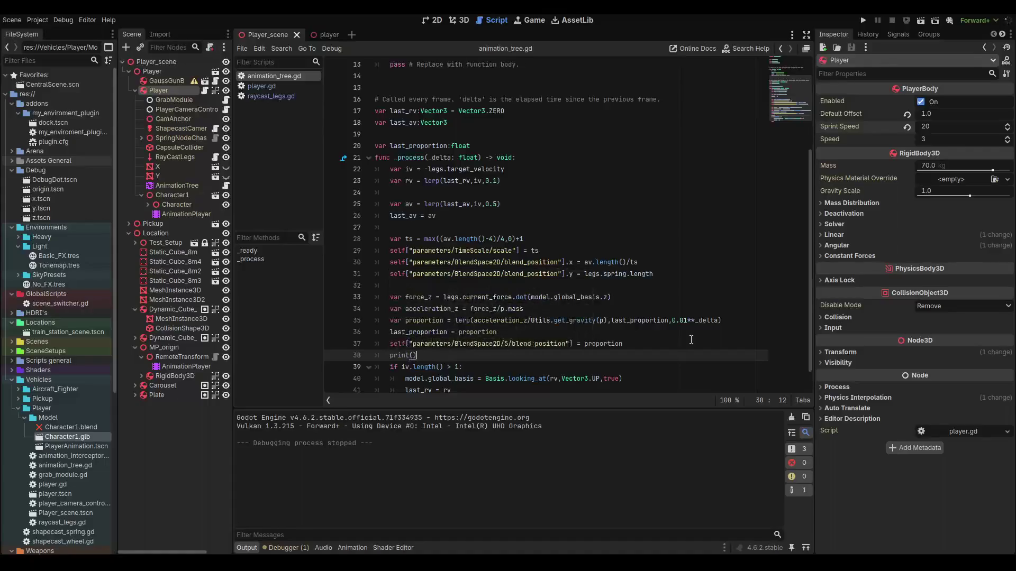
type("proportion")
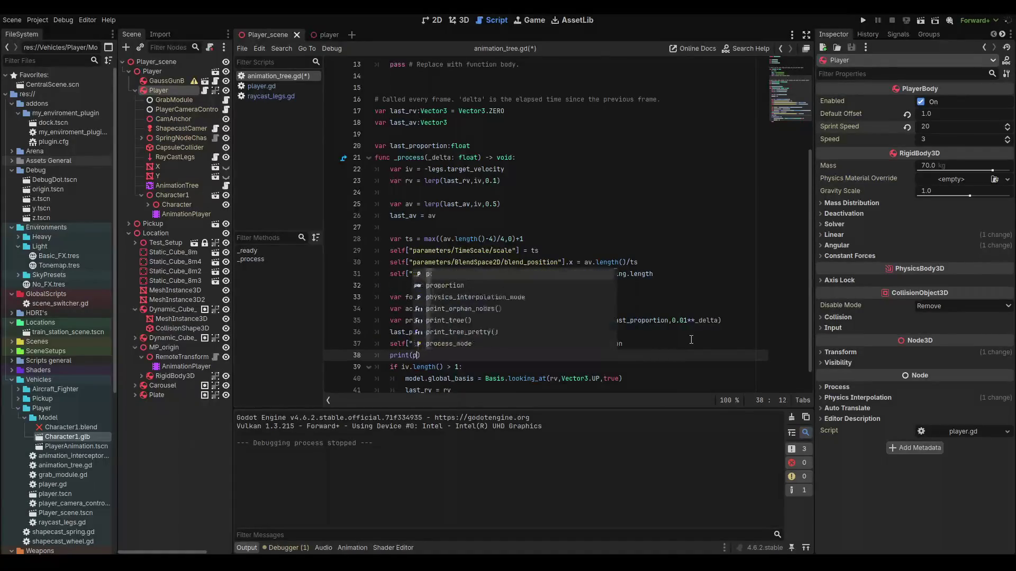
key("ctrl+s")
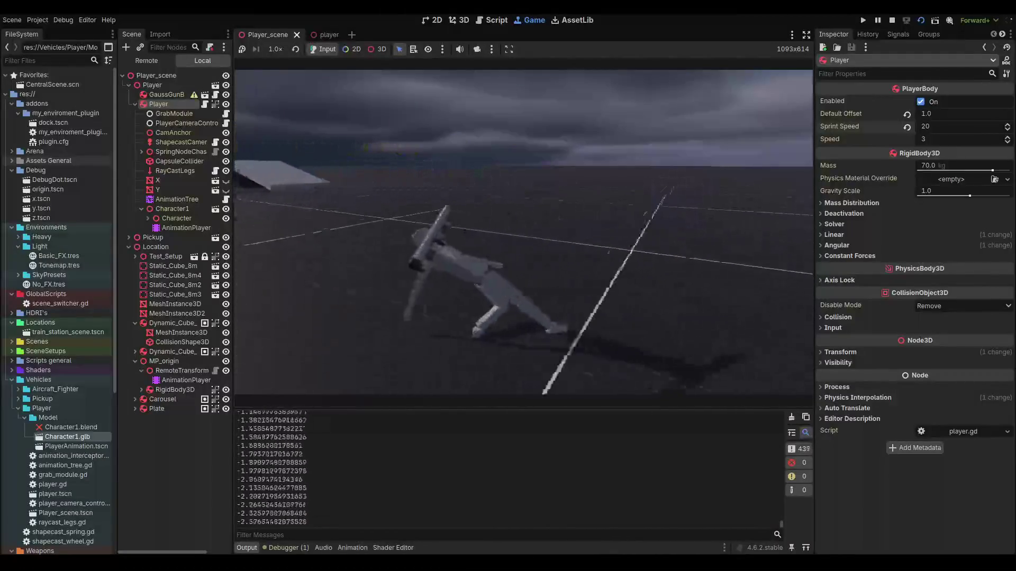
- Delete the print(proportion) debug line and set the player's Sprint Speed to 15
key("F8")
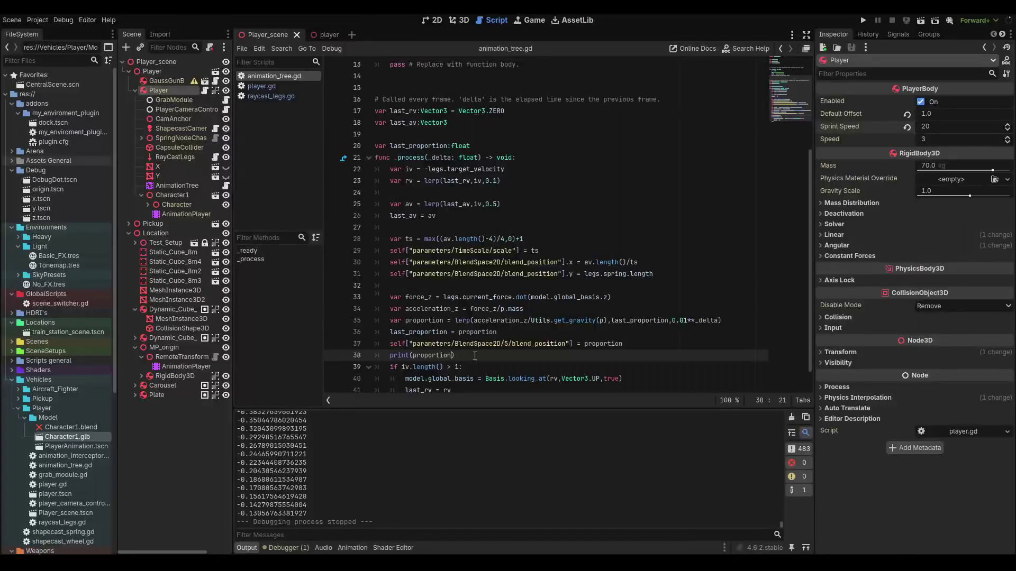
key("BackSpace")
left_click(932, 128)
type("15")
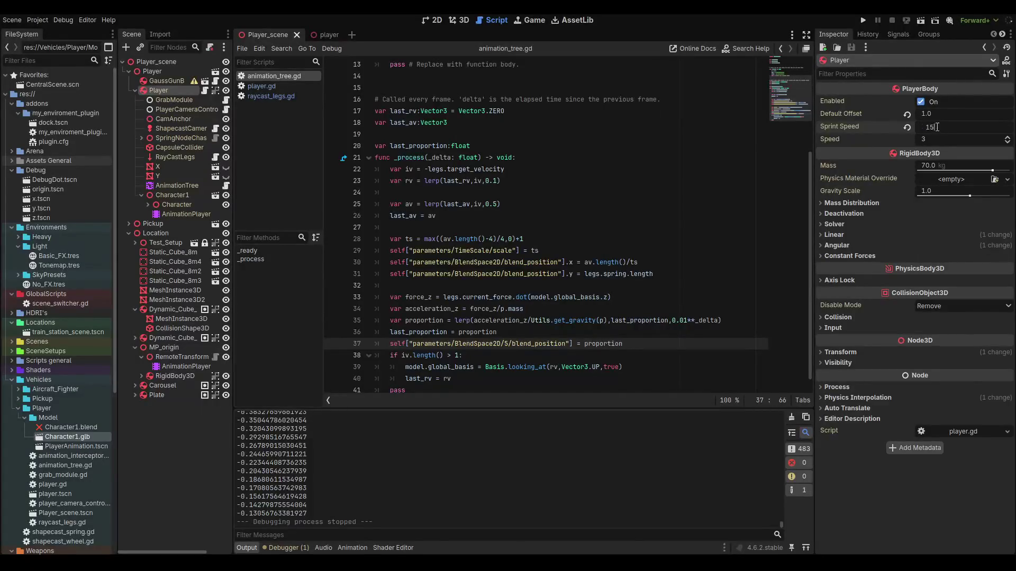
key("Return")
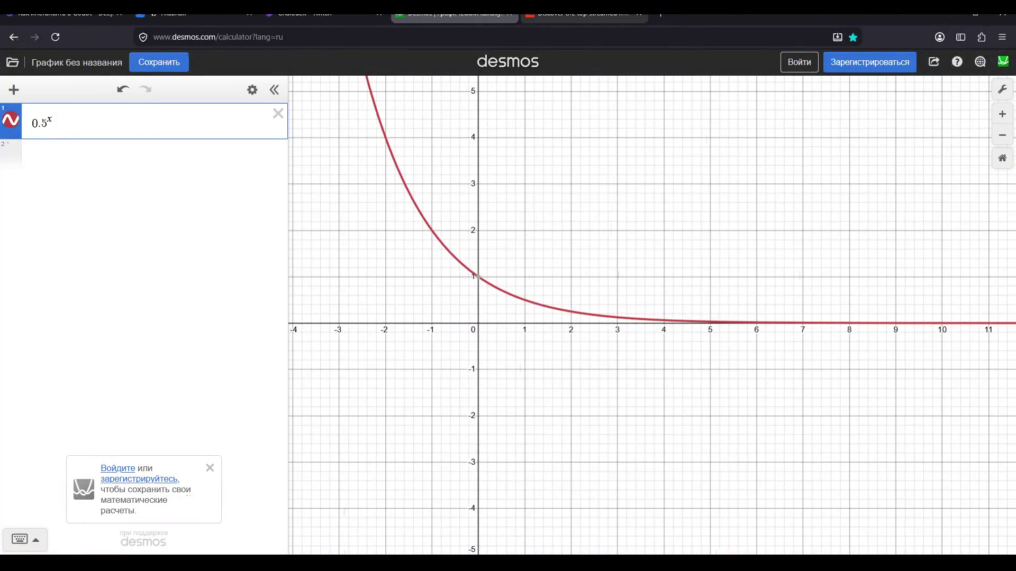
- Google 'скорость бега человека мс' for human running speeds, then set Sprint Speed to 14
left_click(660, 17)
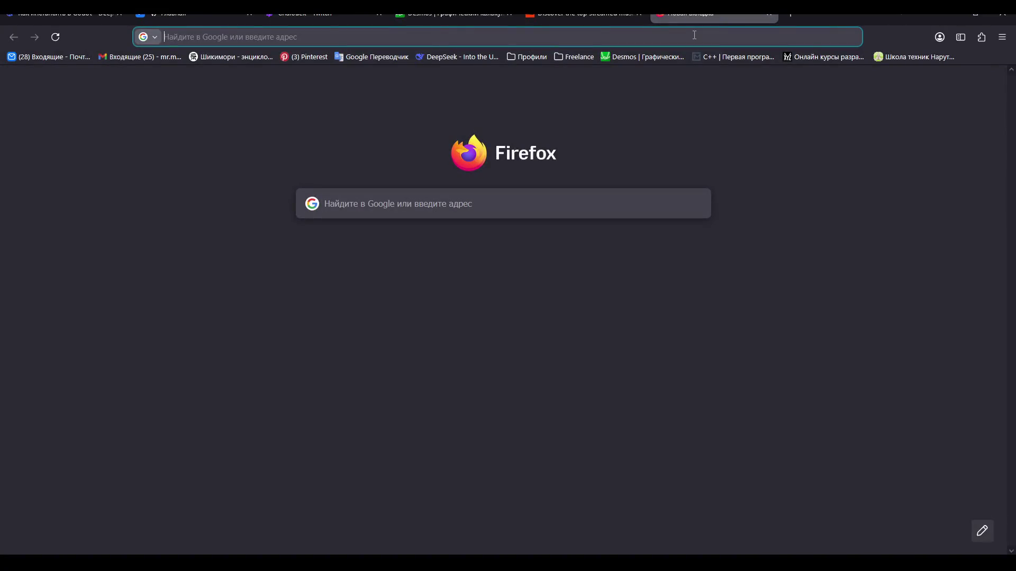
type("скорост")
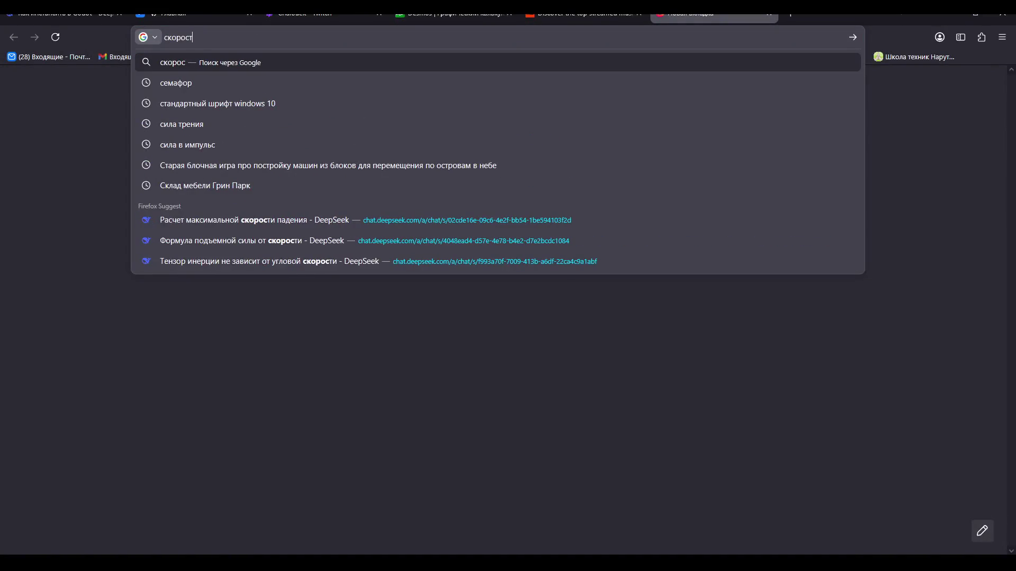
type("овк")
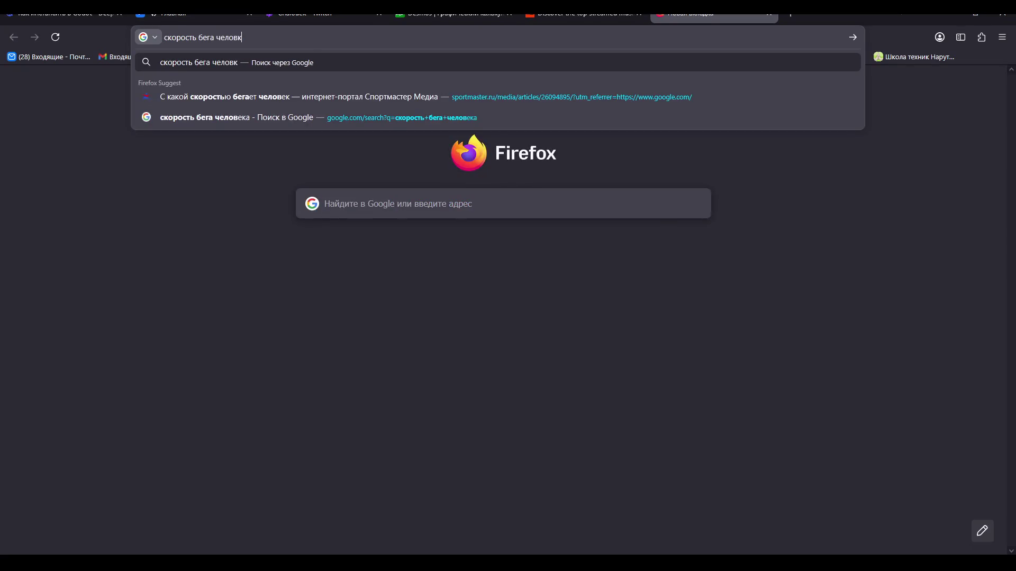
key("BackSpace")
type("ека")
key("Return")
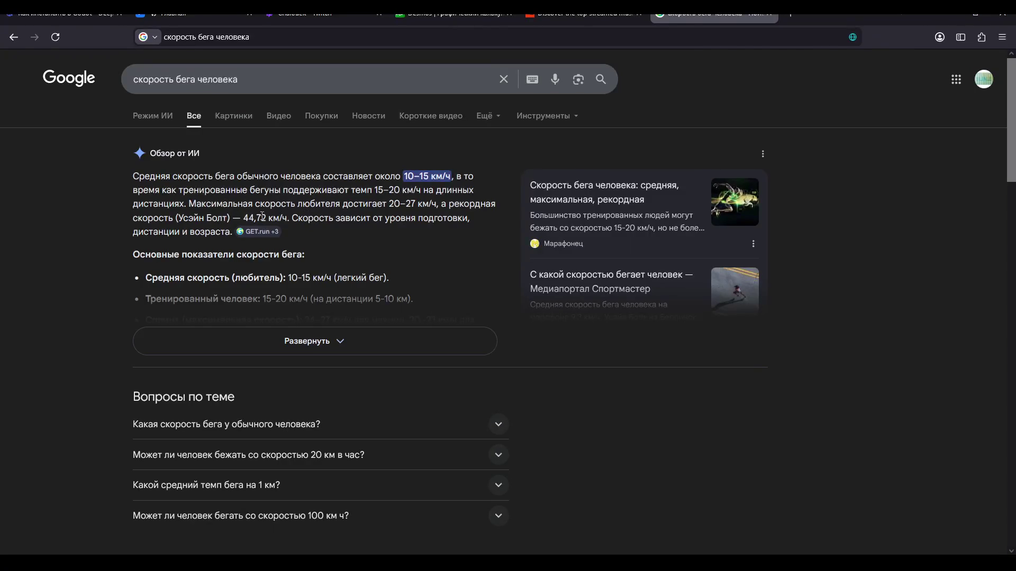
left_click(302, 90)
type("мс")
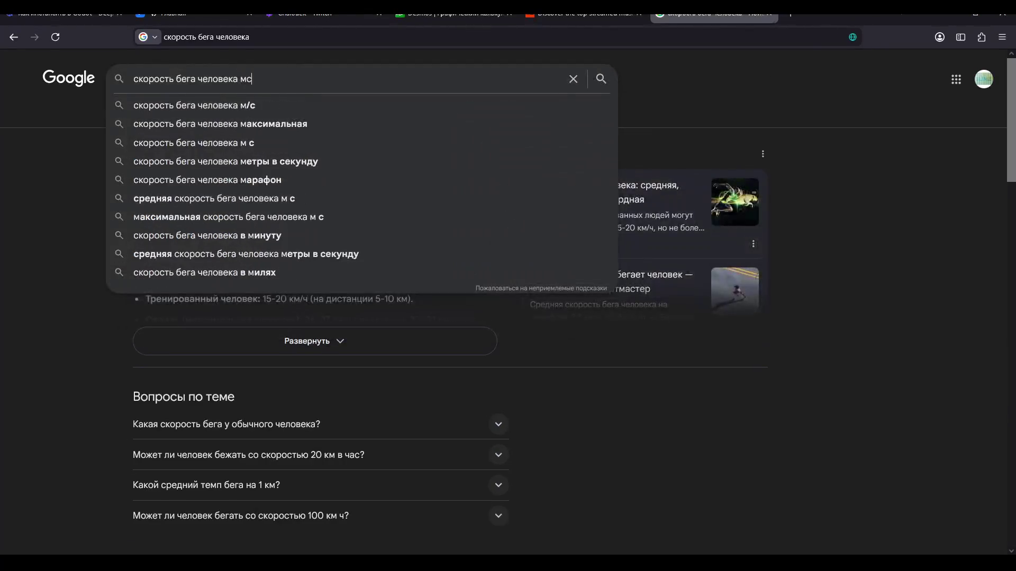
key("Return")
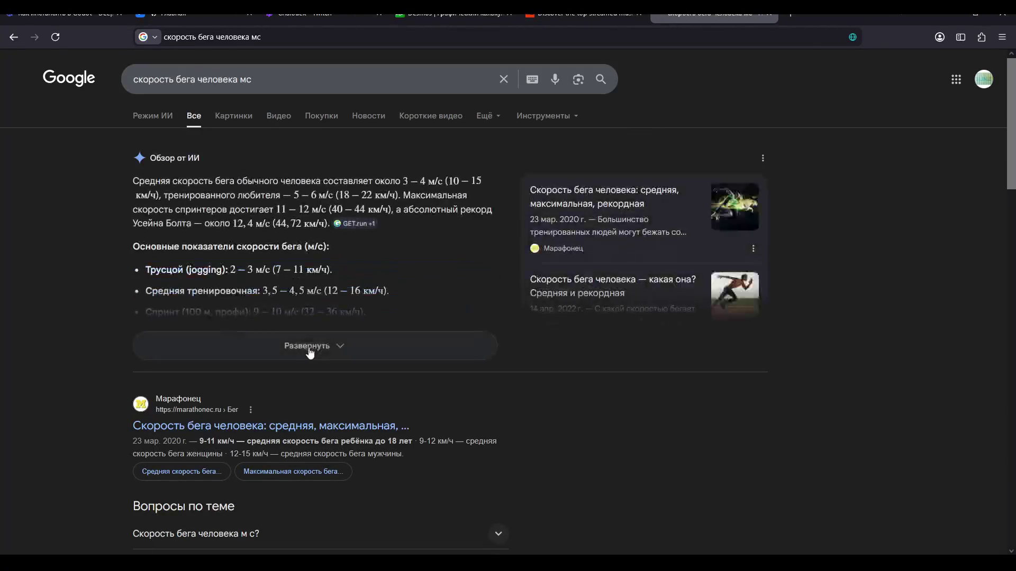
left_click(327, 352)
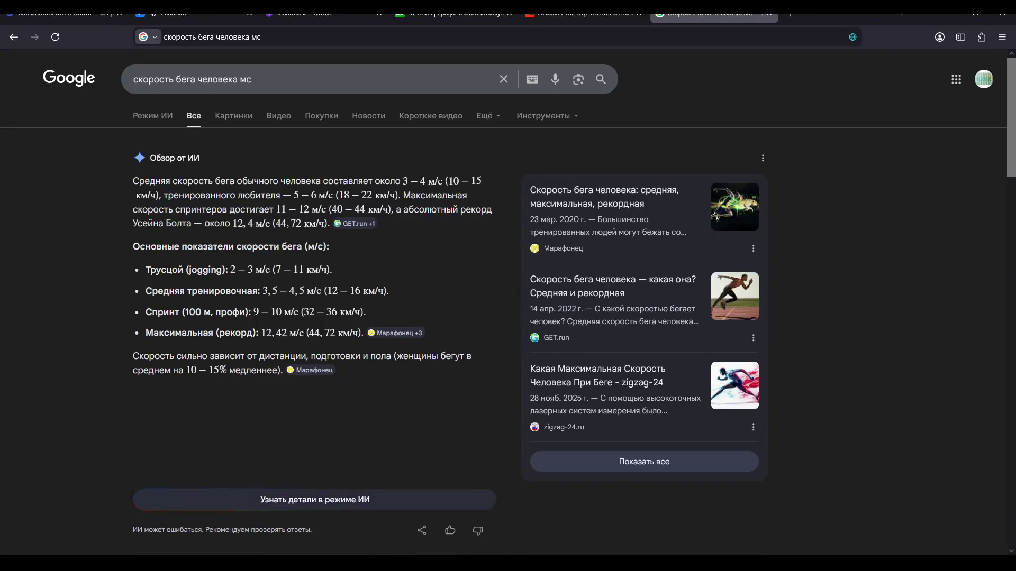
key("alt+Tab")
left_click(942, 122)
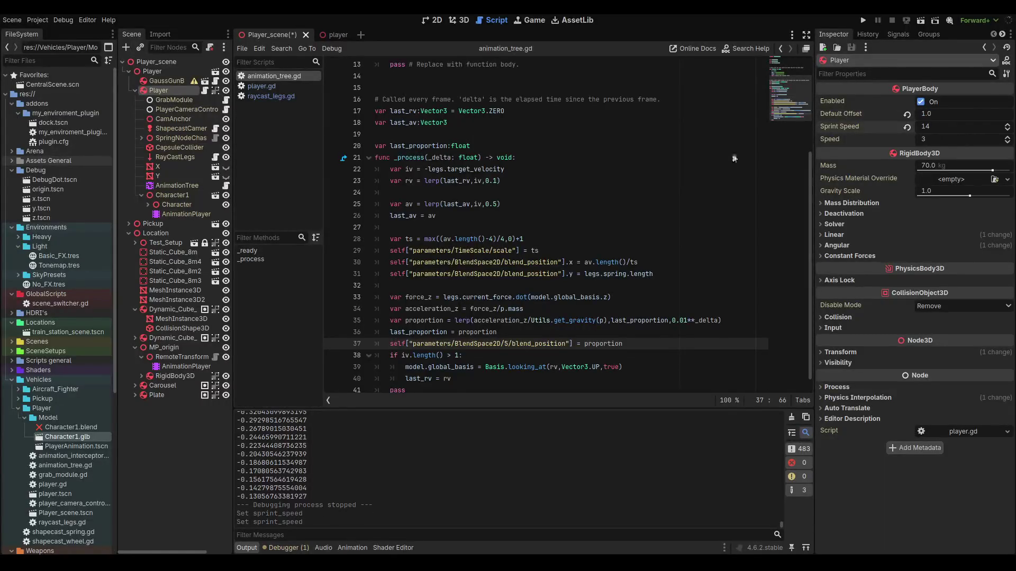
- Test-run the game, set Default Offset to 0.8, then run the scene again and stop
key("F5")
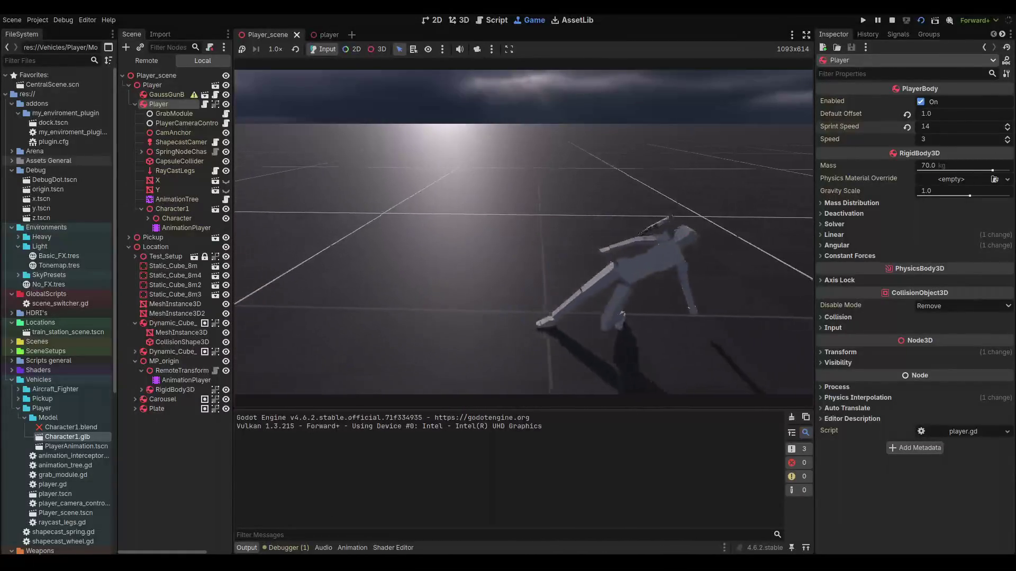
key("F8")
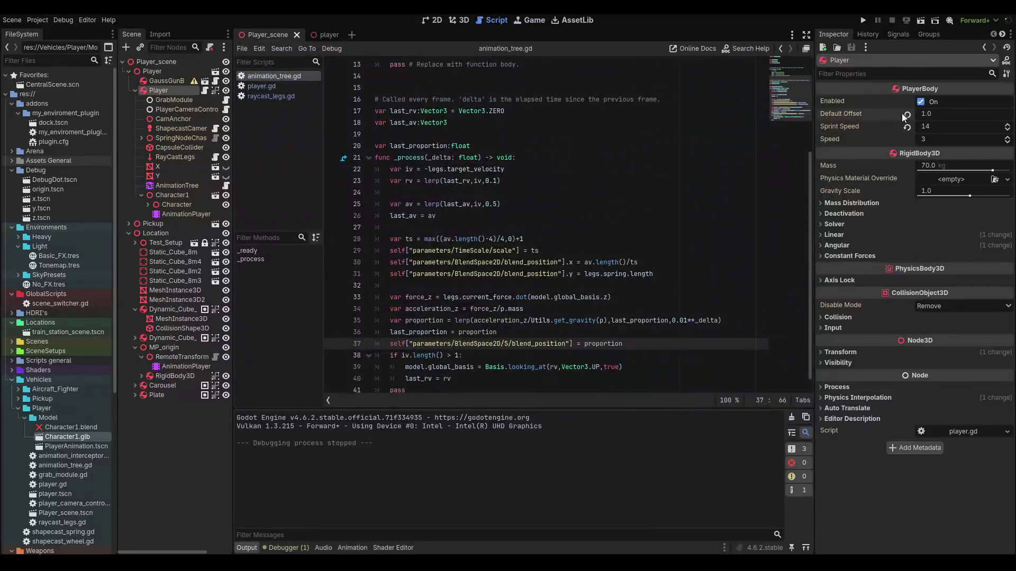
key("F6")
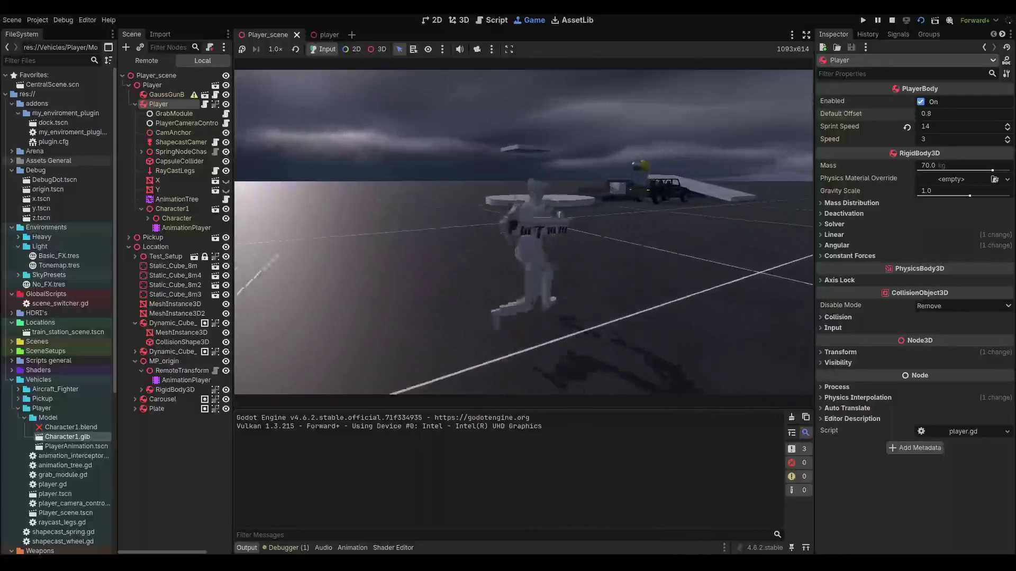
key("F8")
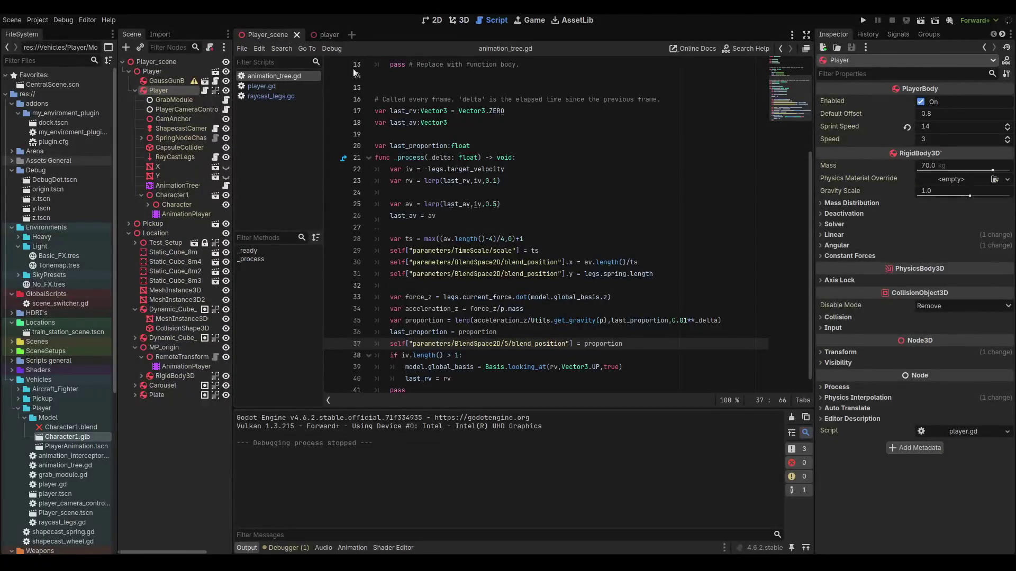
- Set RayCastLegs Max Friction to 1000 in the player scene, save, and run Player_scene
left_click(329, 33)
left_click(172, 80)
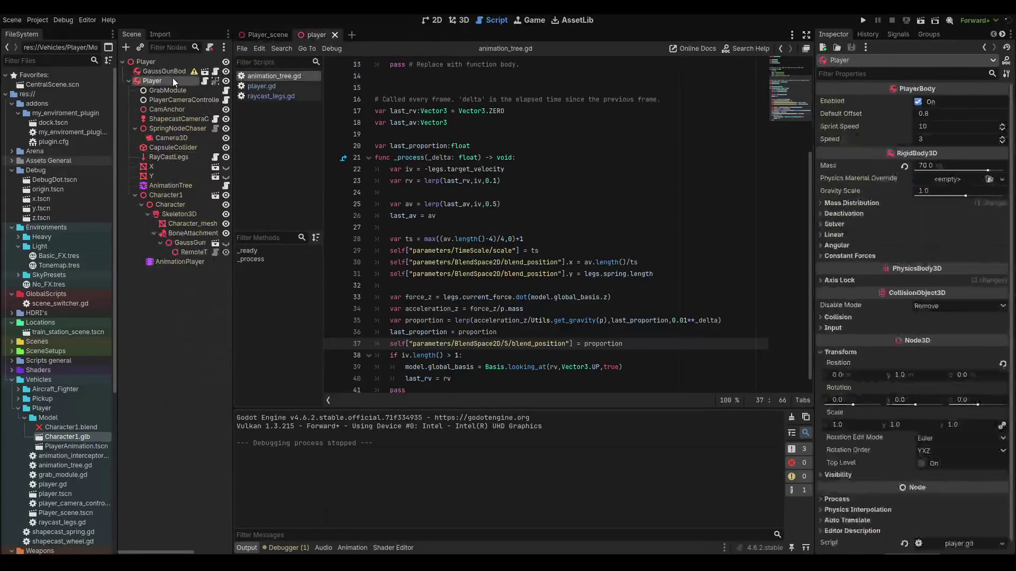
left_click(164, 155)
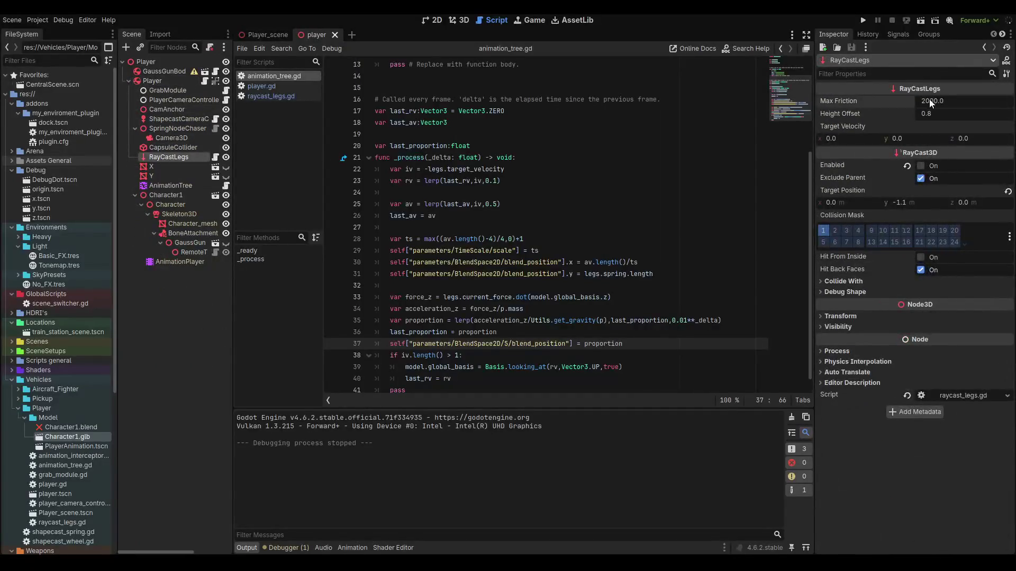
key("ctrl+s")
left_click(246, 36)
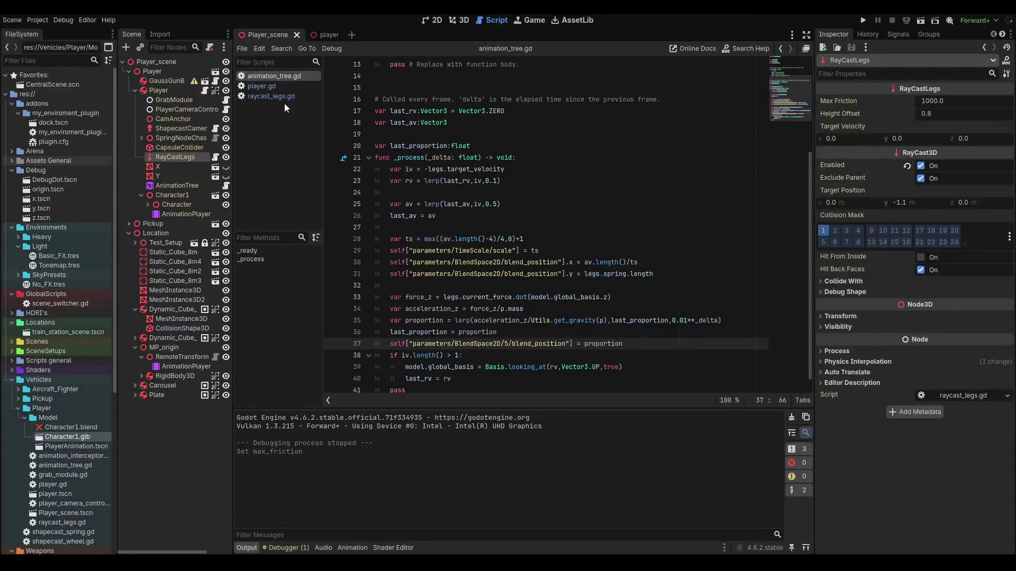
left_click(465, 21)
key("F6")
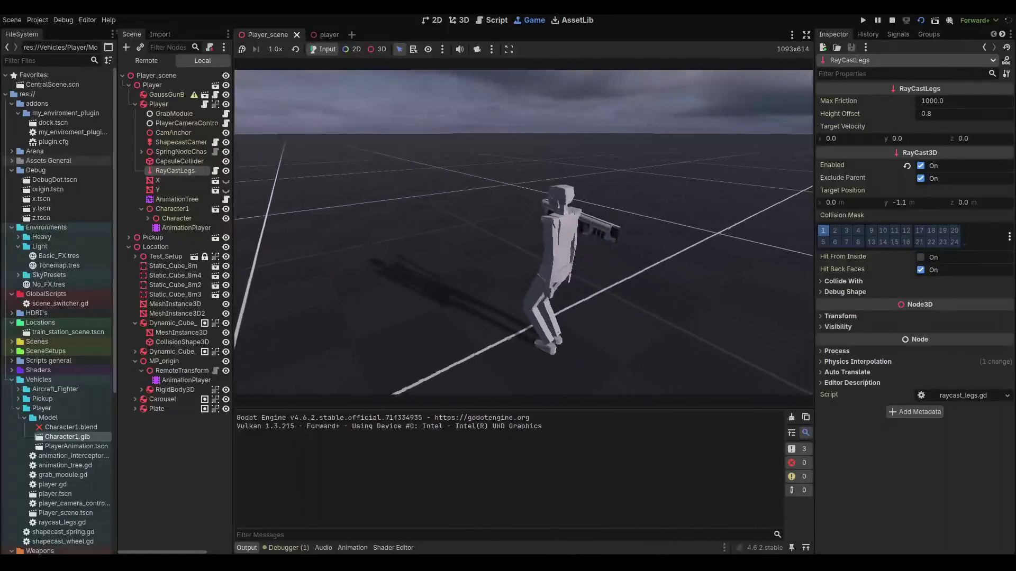
- Stop the test run and switch to the project folder holding the game executable
key("F8")
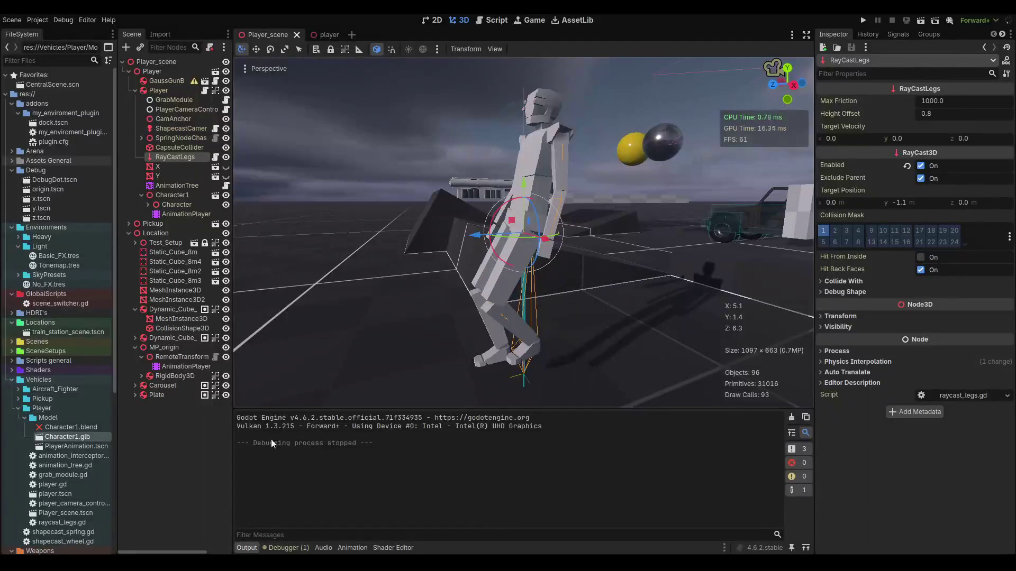
key("alt+Tab")
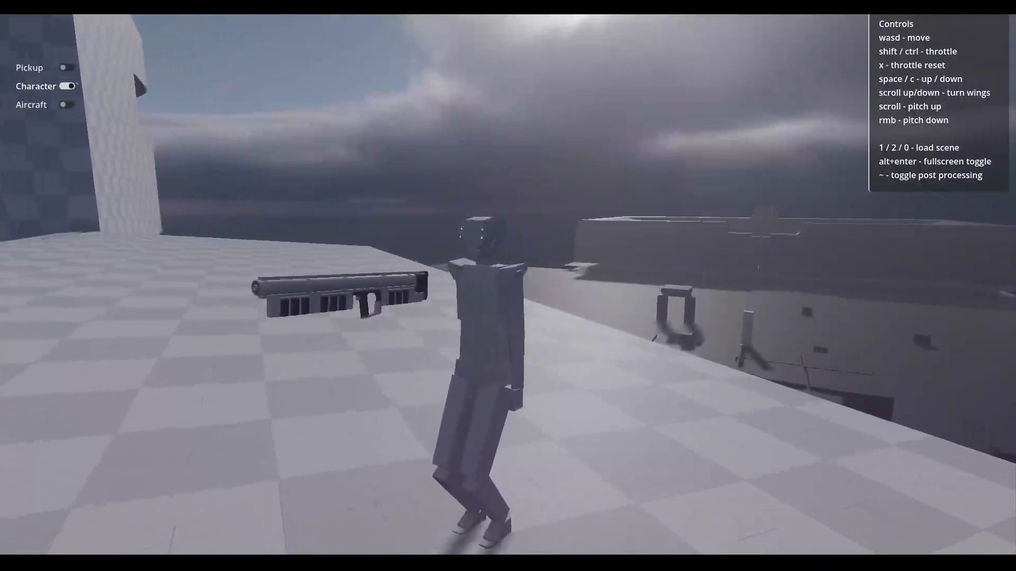
- Bring the running game window back to the front
key("alt+Tab")
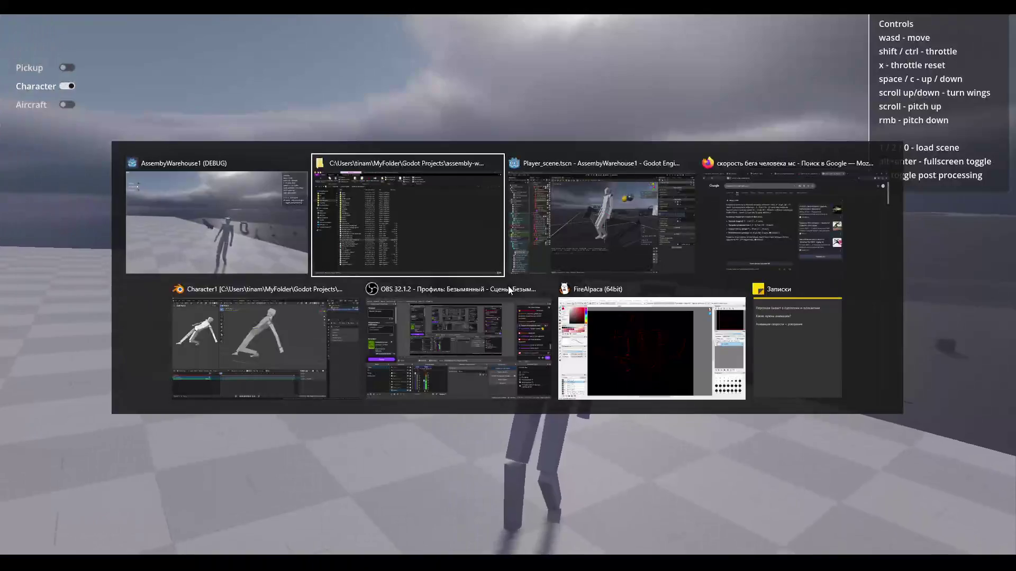
key("Tab")
key("Tab")
key("Tab")
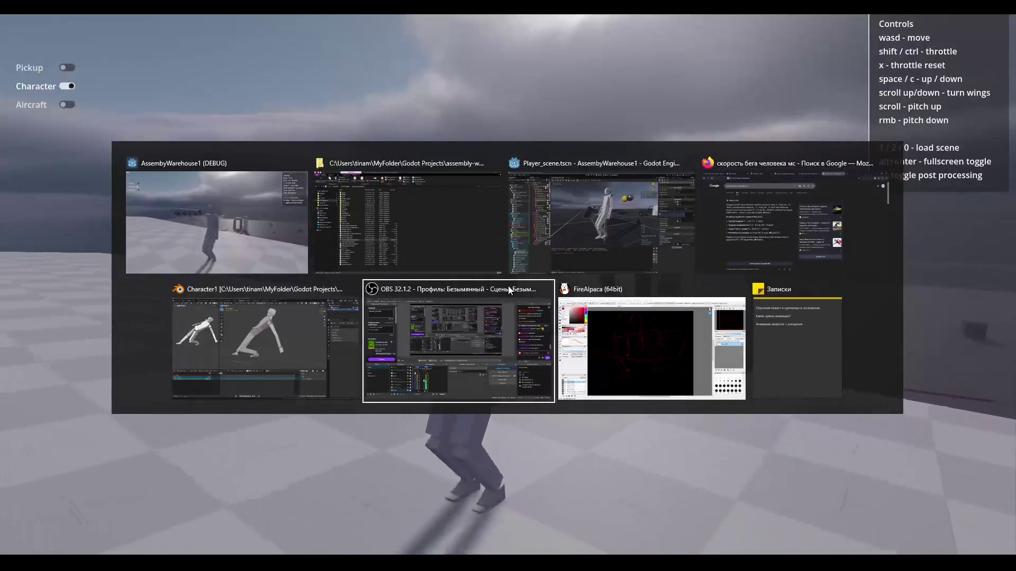
key("Tab")
key("Tab")
key("Tab")
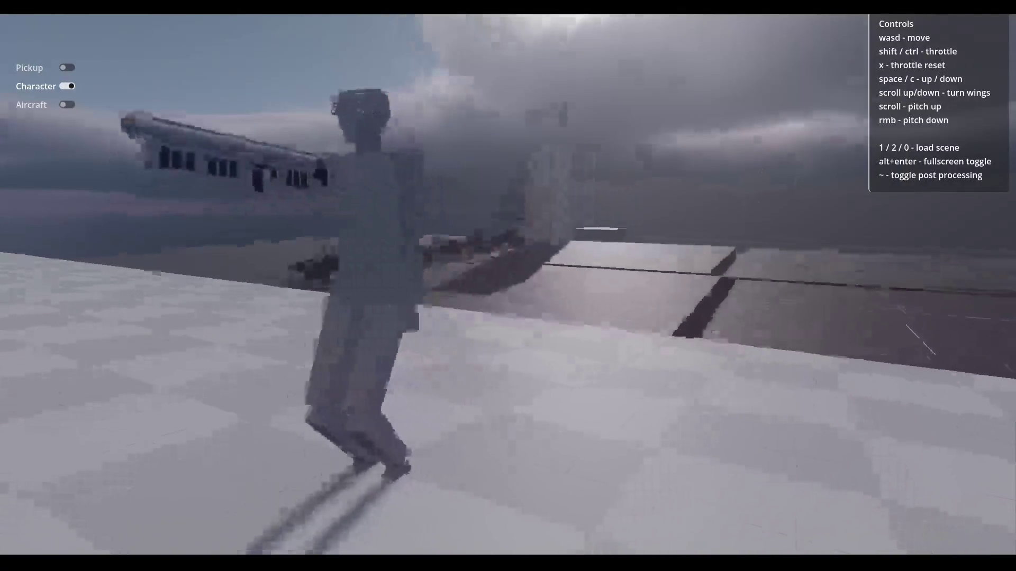
- Walk and turn the character around the rooftop, checking its leaning and gun-carrying poses
key("w")
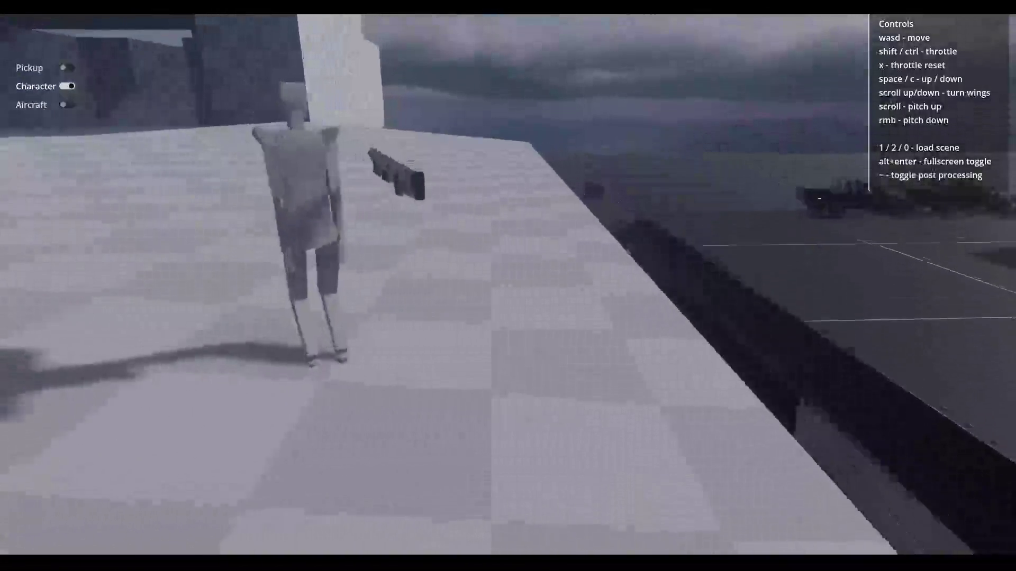
key("w")
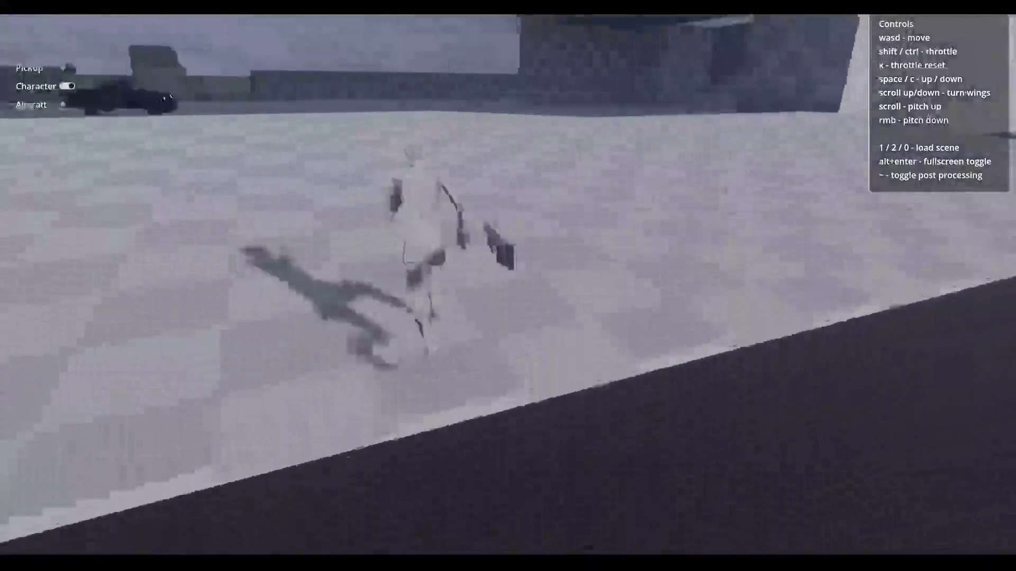
key("w")
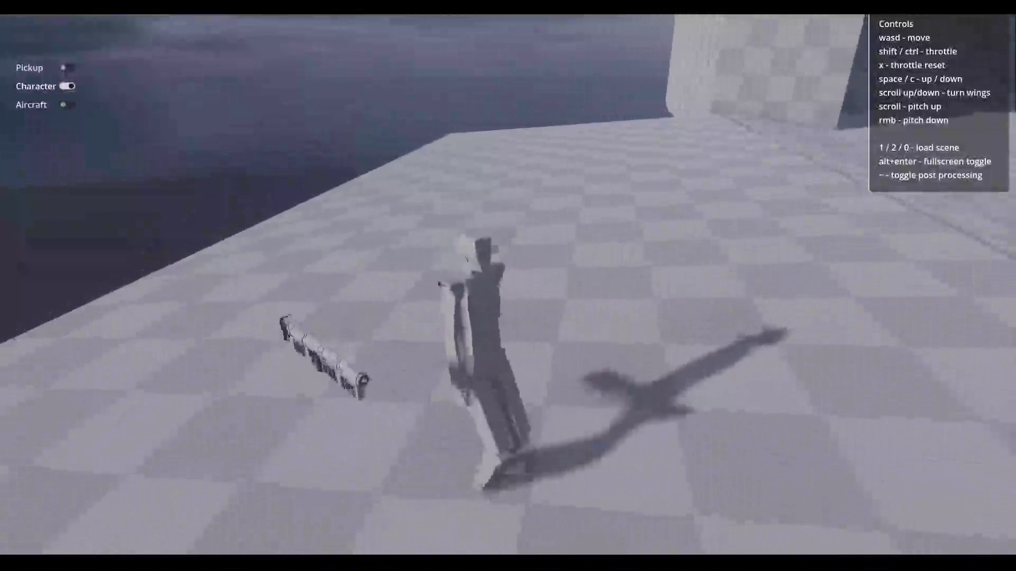
key("w")
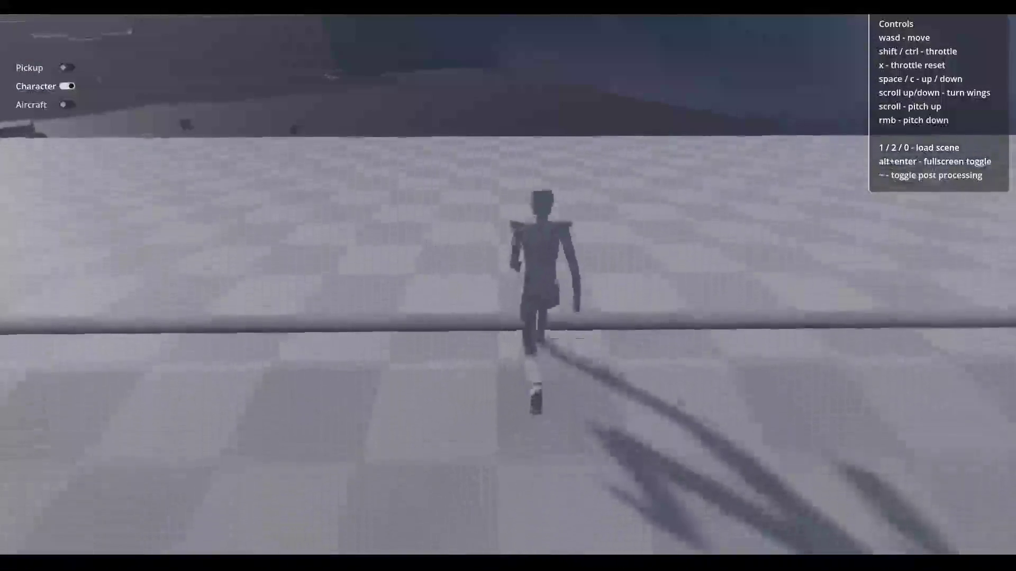
key("w")
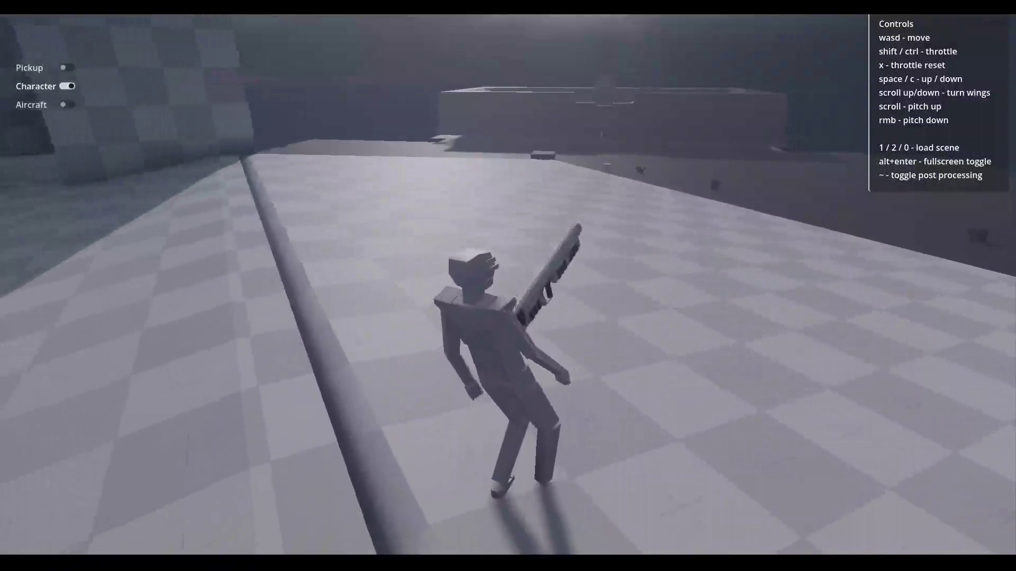
key("w")
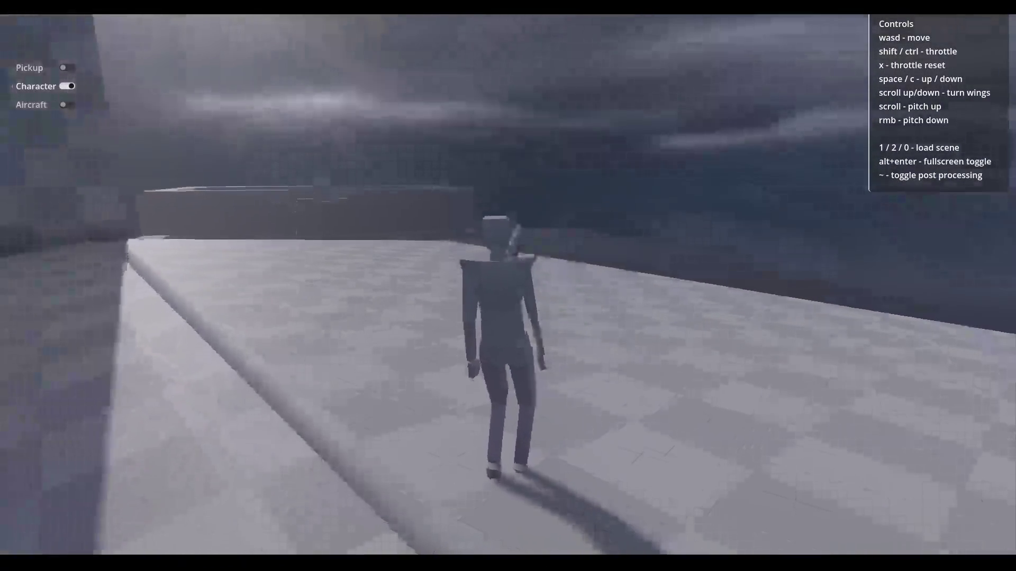
key("w")
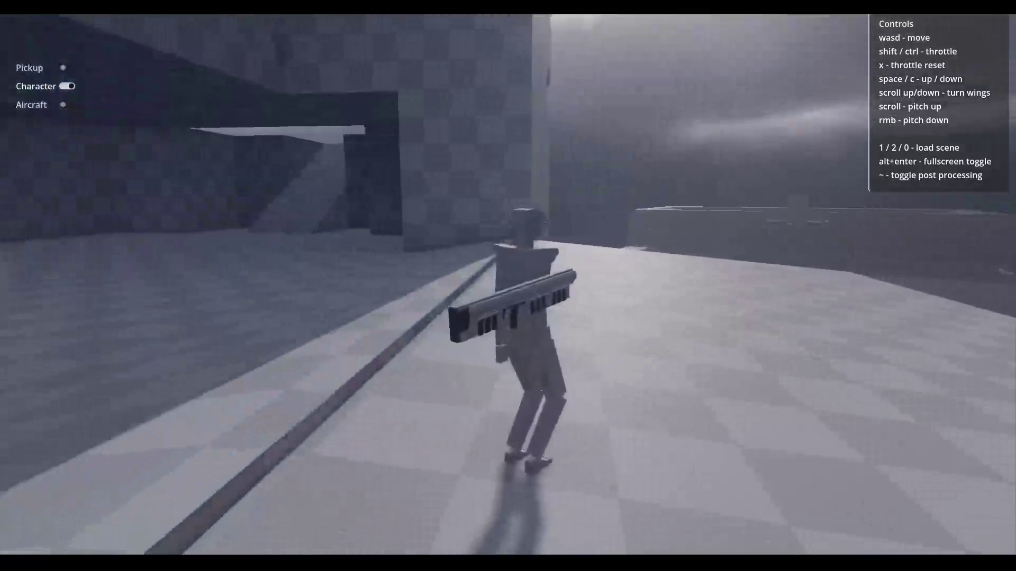
key("w")
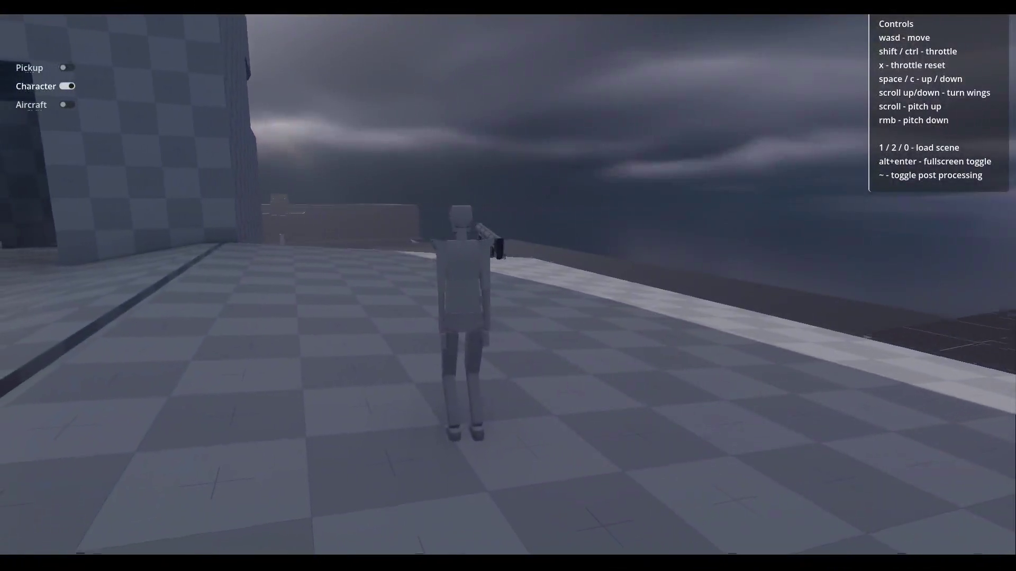
key("w")
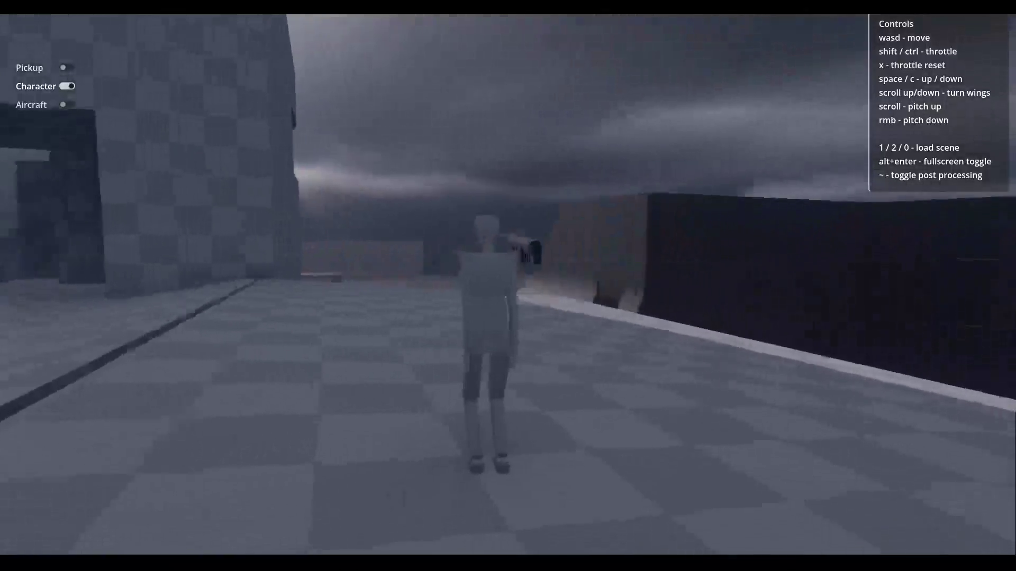
key("w")
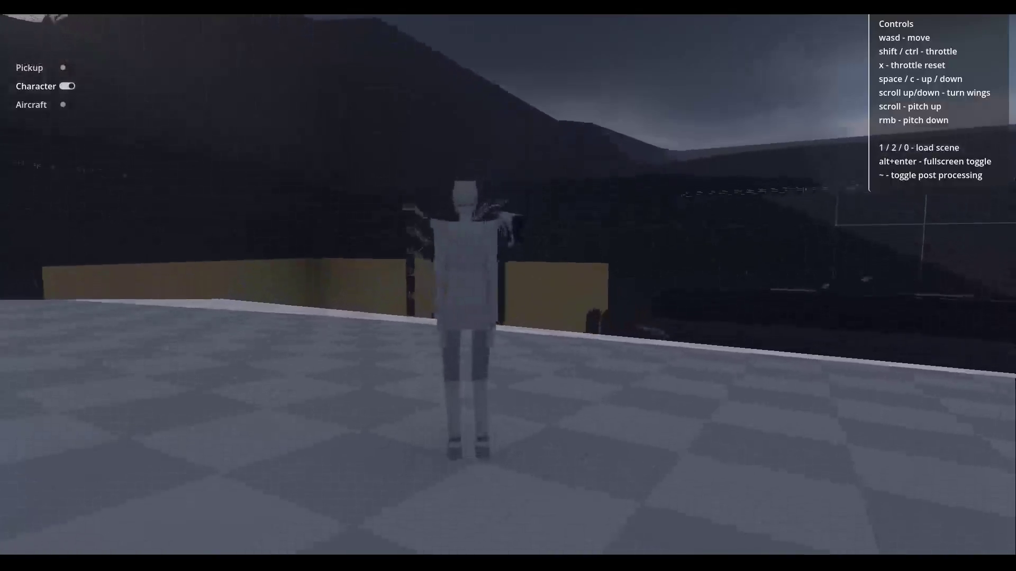
key("w")
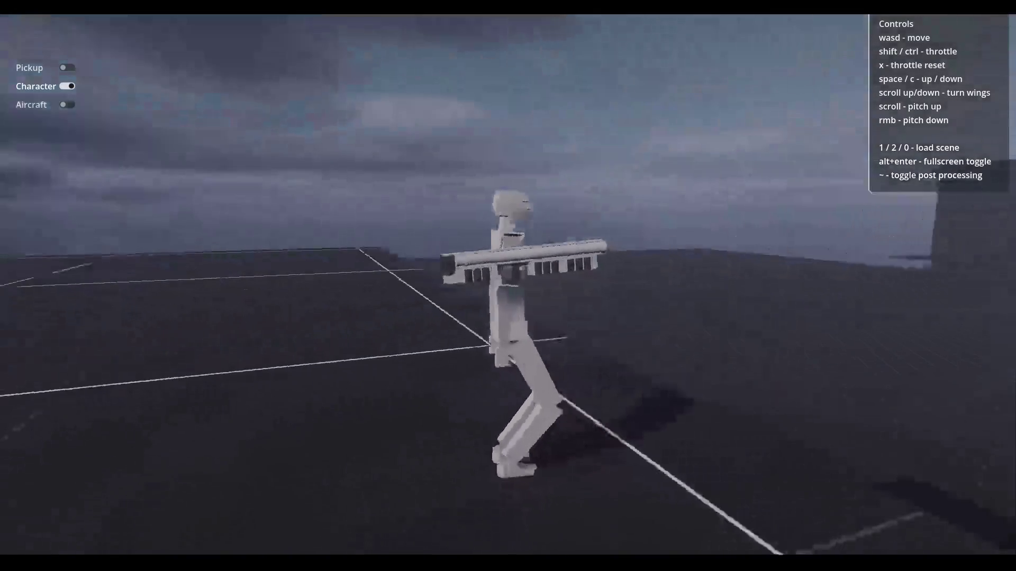
- Finish playtesting and close the game window with Alt+F4
key("alt+F4")
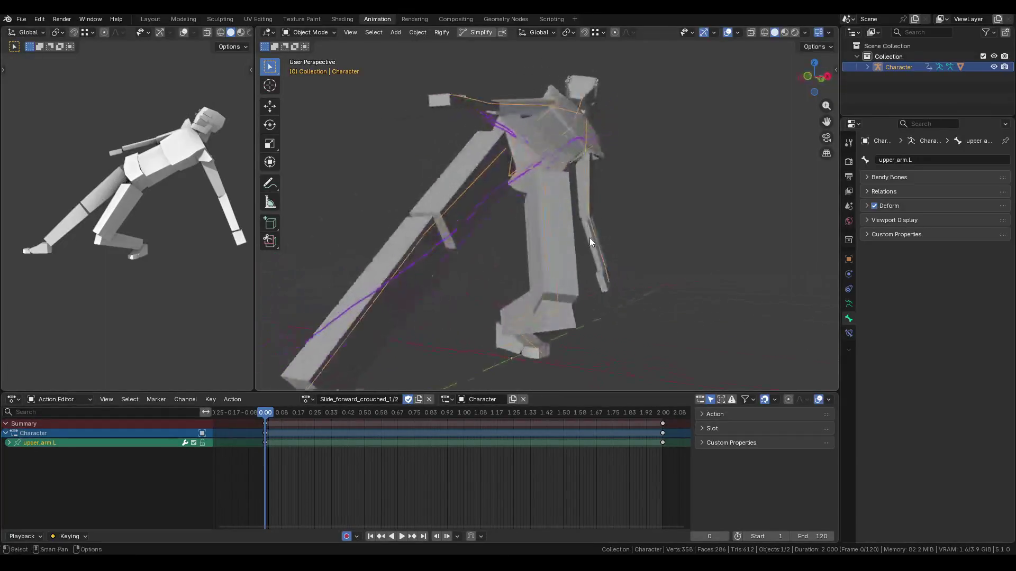
- Orbit around the character and switch its action to Idle_crouched
left_click_drag(500, 259, 471, 259)
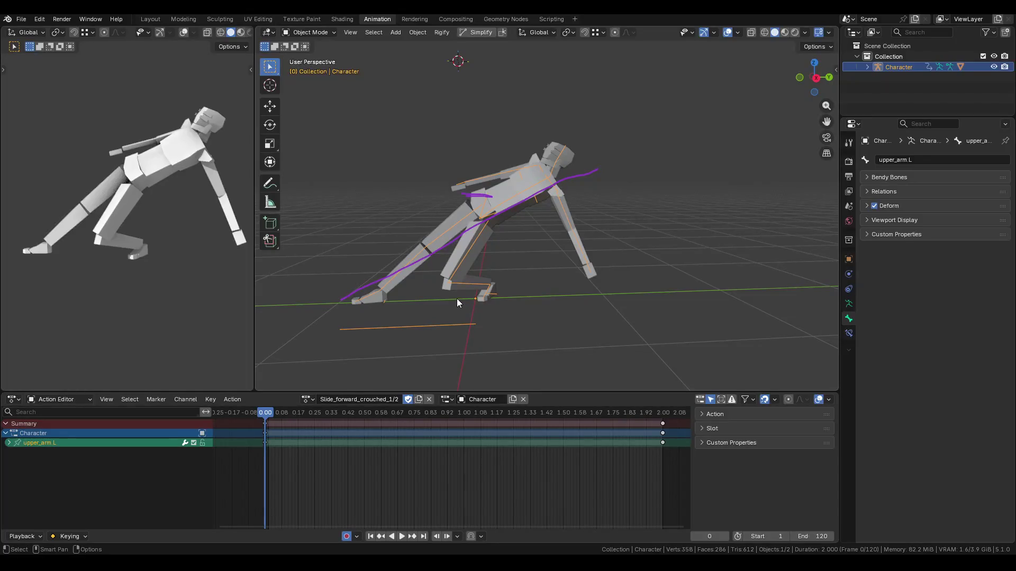
mouse_move(382, 296)
left_mouse_down()
mouse_move(475, 272)
mouse_move(394, 286)
mouse_move(386, 384)
left_mouse_up()
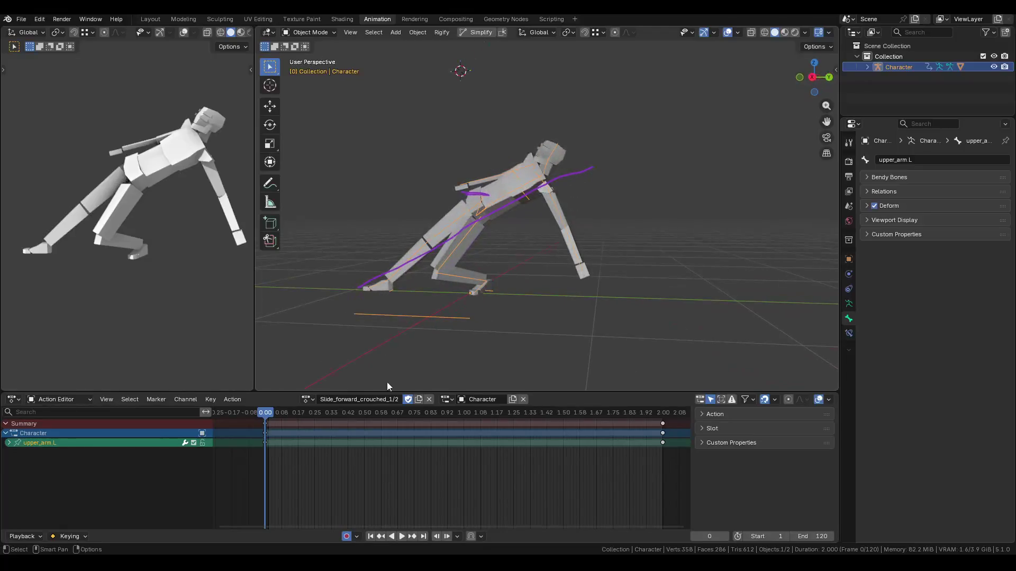
left_click(307, 399)
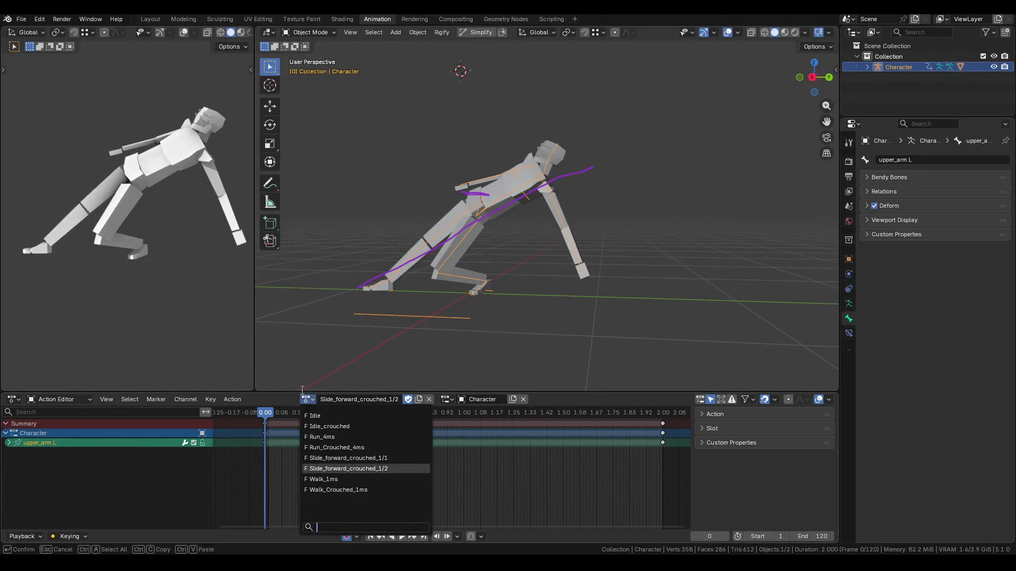
key("Escape")
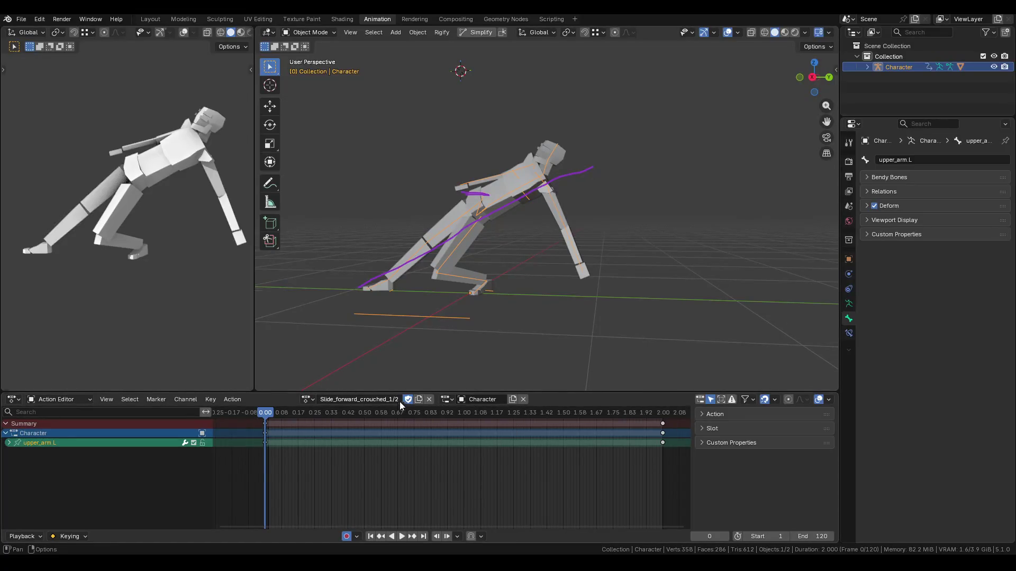
left_click(307, 400)
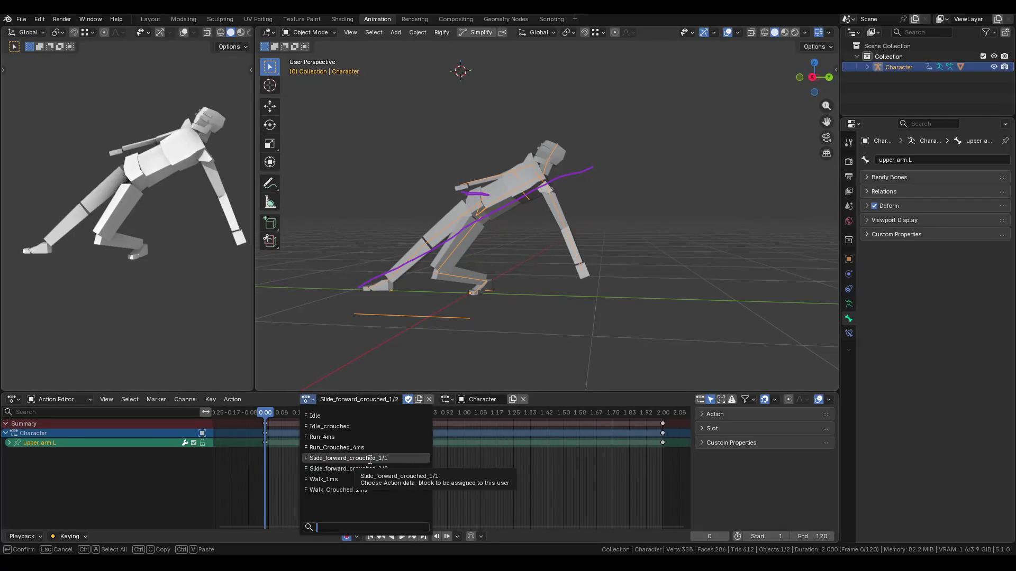
left_click(365, 426)
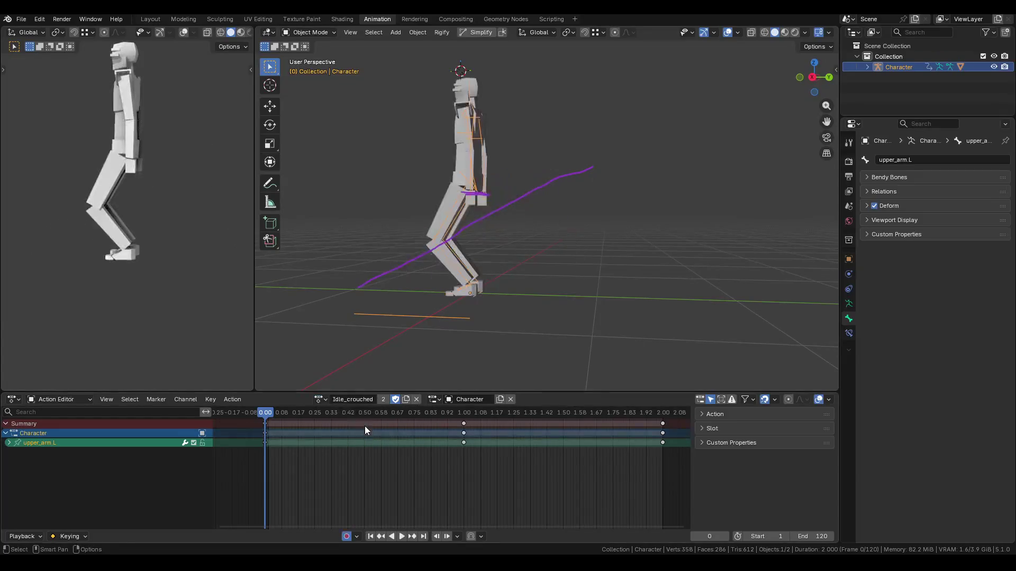
- Copy Idle_crouched as a new action, view the character from the right, and begin renaming it
mouse_move(478, 284)
left_mouse_down()
mouse_move(510, 267)
mouse_move(410, 252)
left_mouse_up()
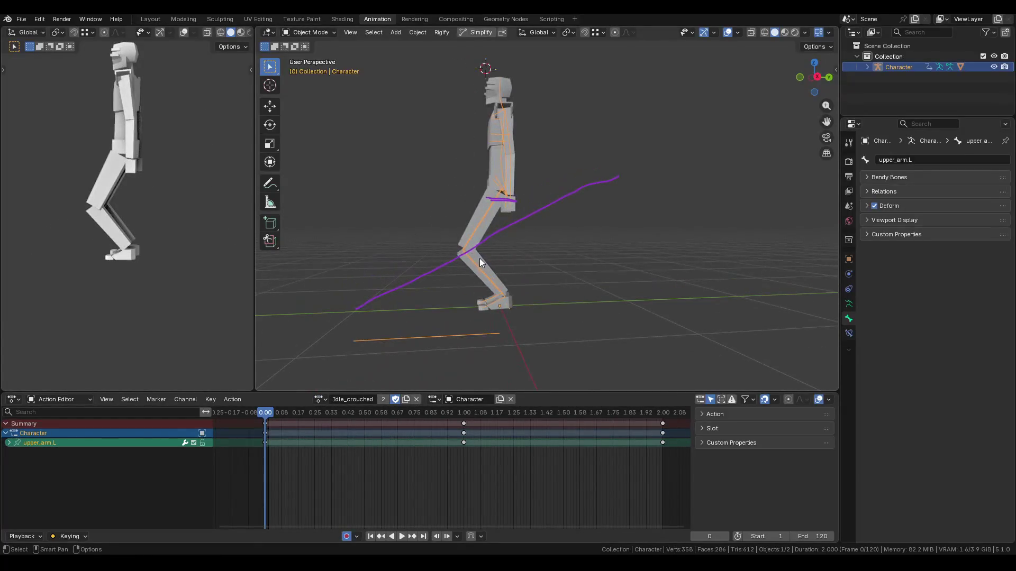
left_click(270, 183)
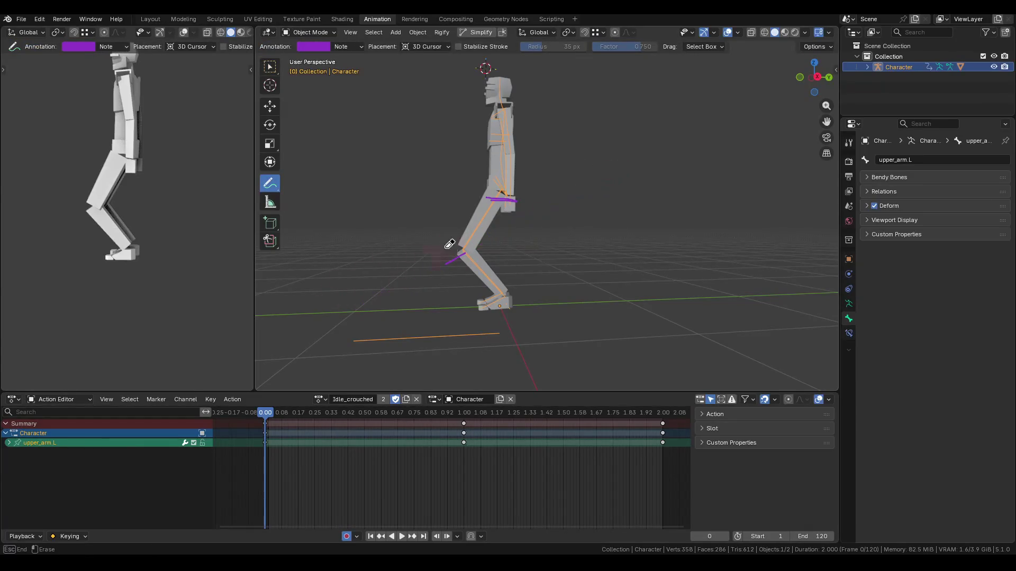
left_click(817, 77)
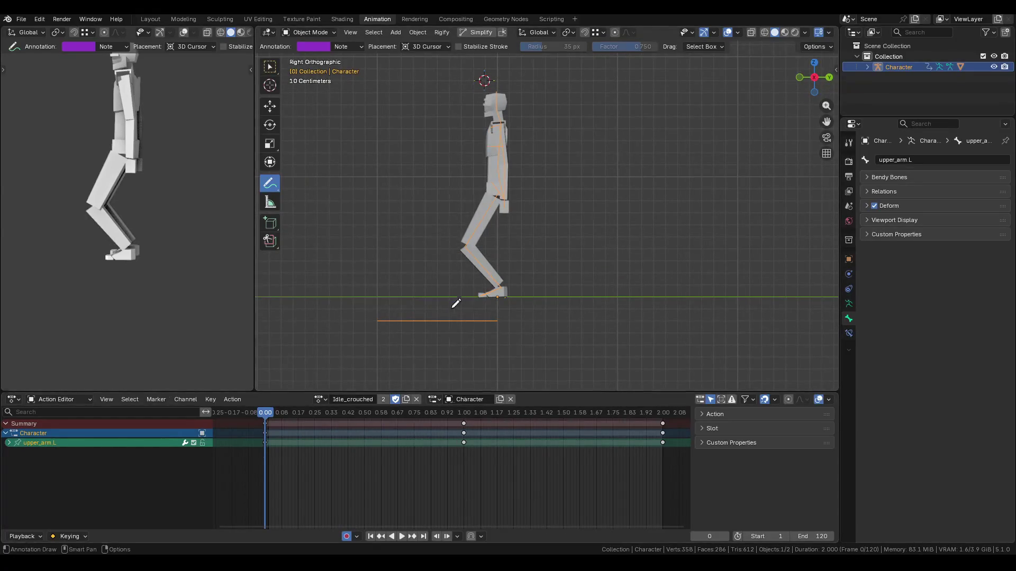
left_click(384, 400)
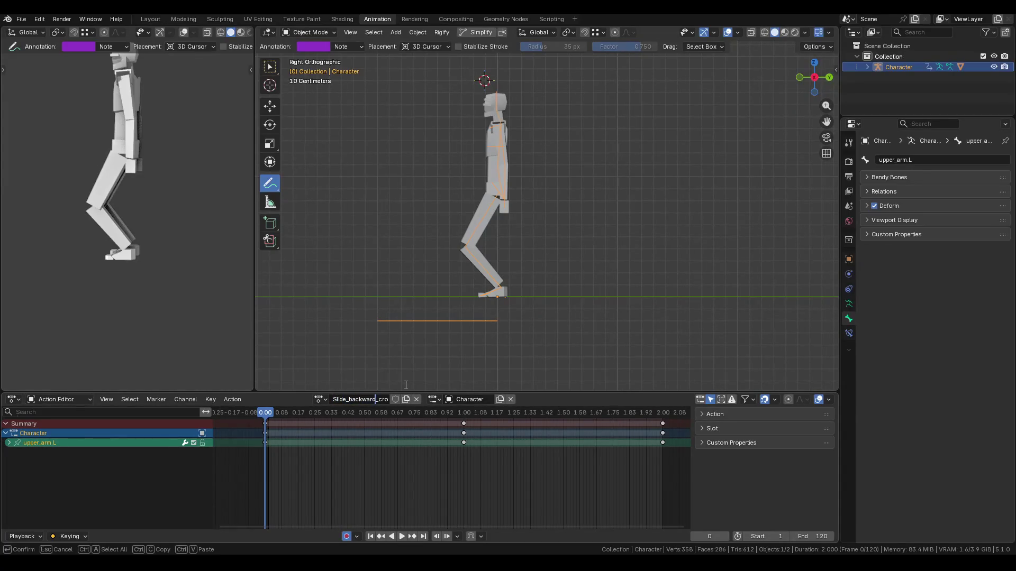
- Rename the copied action to Slide_backward_crouched_1/1 and save Character1.blend
left_click(395, 400)
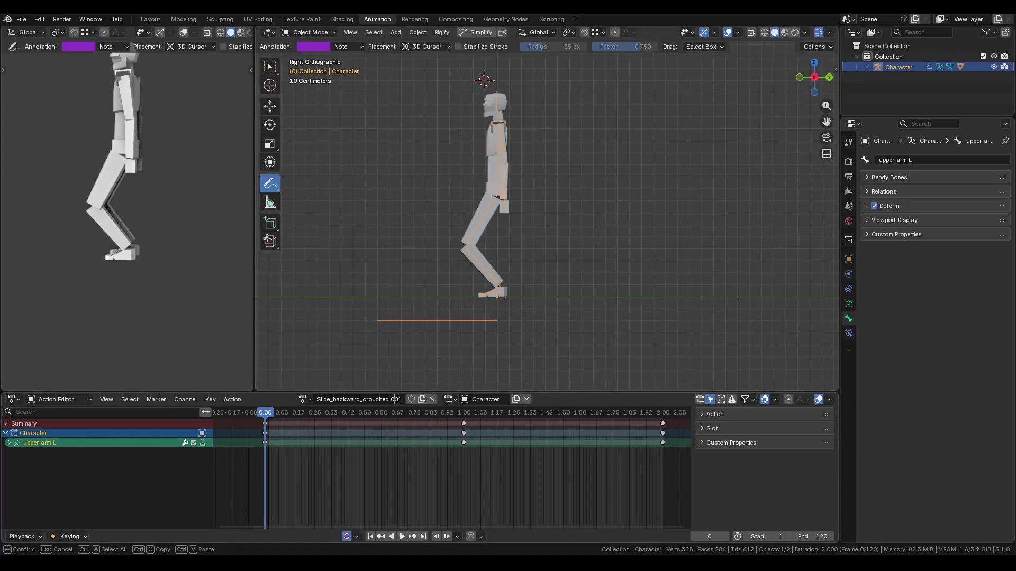
left_click(306, 401)
left_click(293, 399)
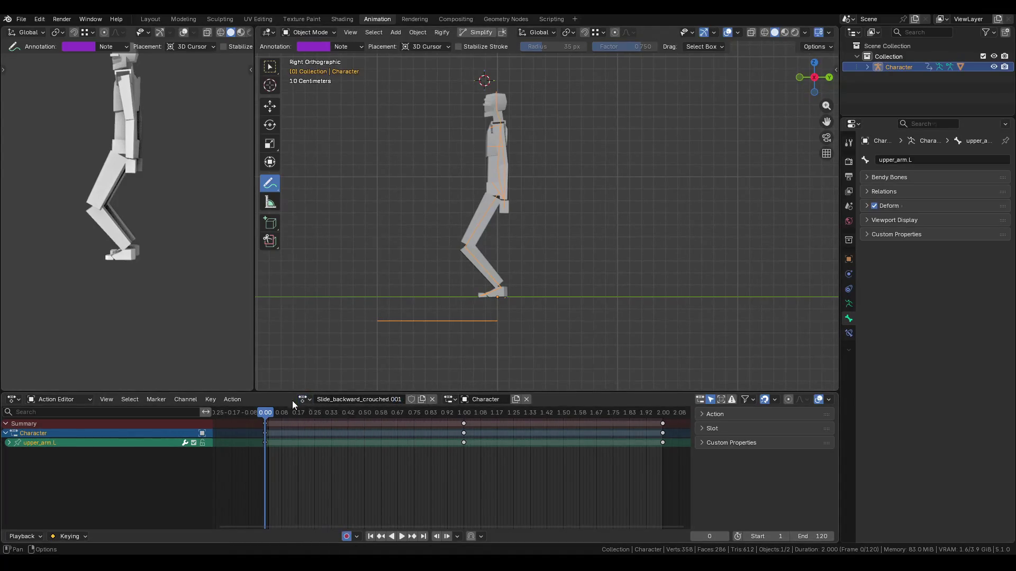
left_click(369, 399)
type("_1/3")
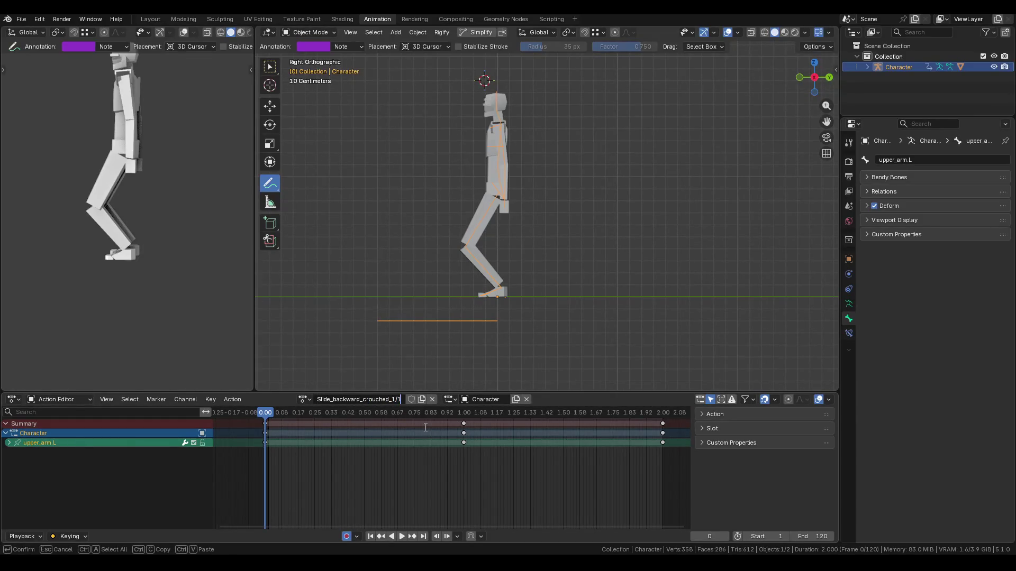
key("Return")
left_click(305, 400)
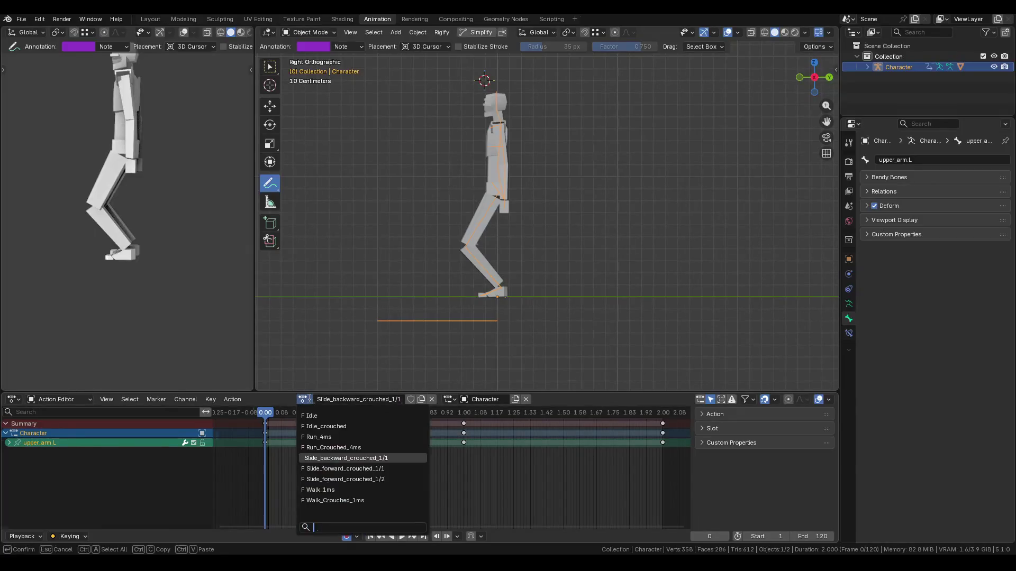
key("Escape")
key("ctrl+s")
left_click(306, 400)
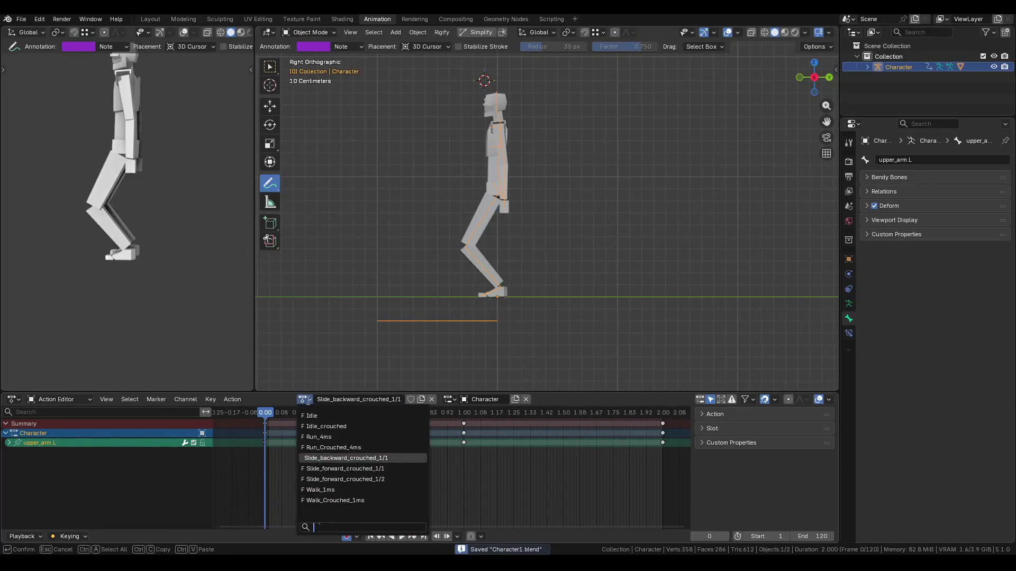
key("Escape")
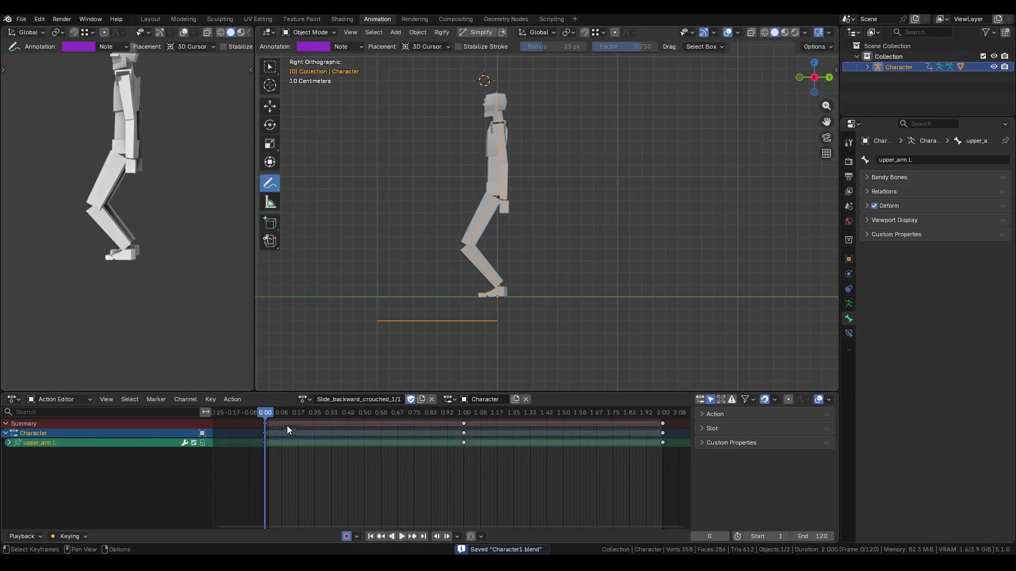
- Switch the rig to Pose Mode and delete the middle keyframes at 1.00
key("ctrl+Tab")
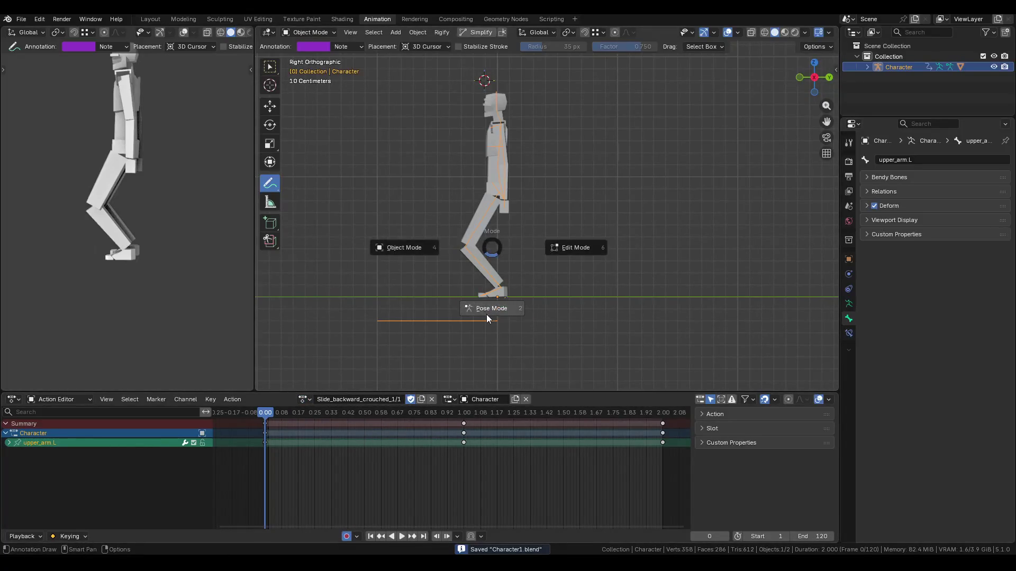
left_click(487, 315)
left_click(464, 427)
key("Delete")
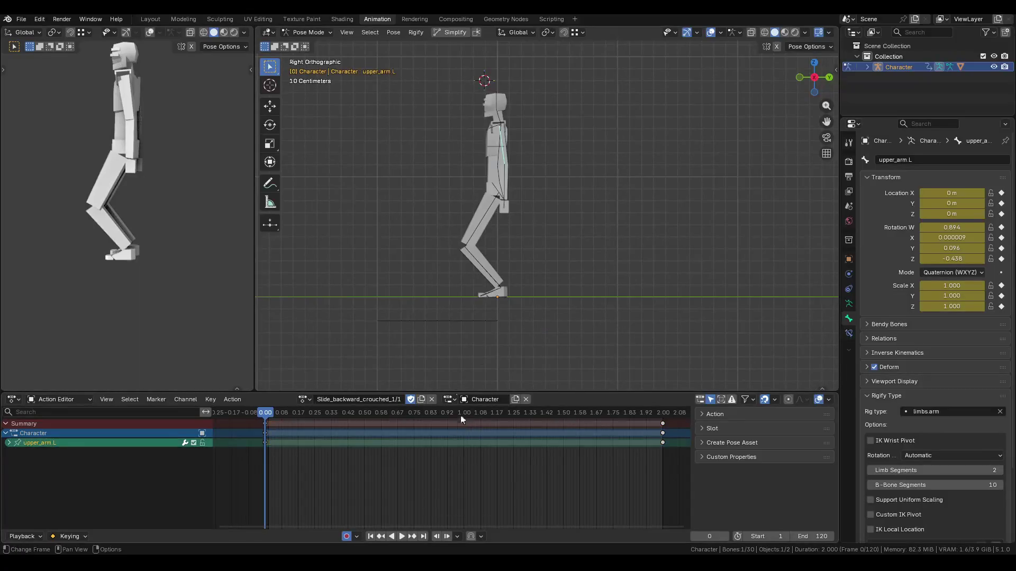
- Compare Slide_forward_crouched_1/1 with Slide_backward_crouched_1/1, then view the character from the left side
left_click(504, 230)
mouse_move(484, 212)
left_mouse_down()
mouse_move(508, 211)
mouse_move(478, 367)
left_mouse_up()
left_click(303, 400)
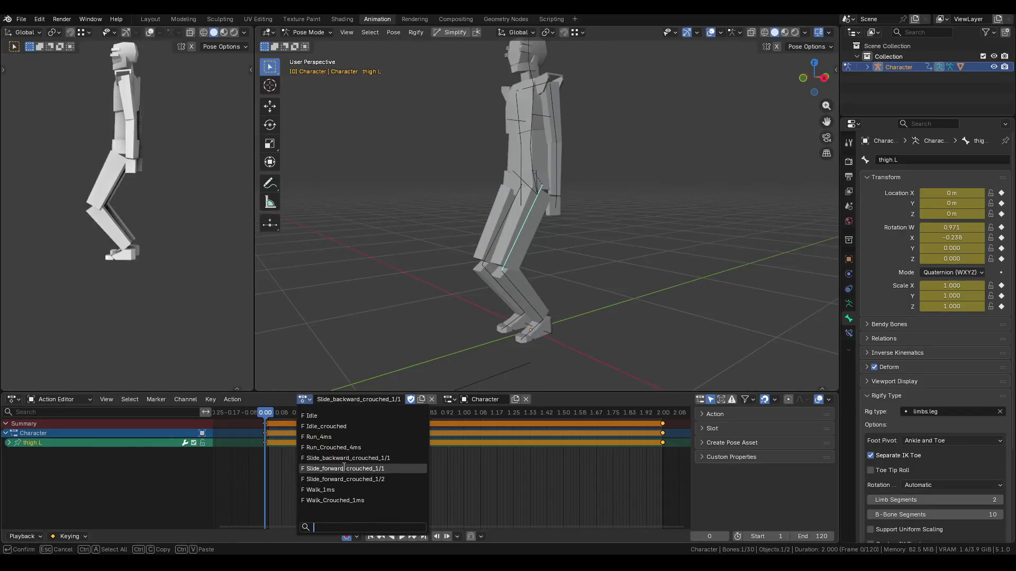
left_click(343, 466)
left_click(305, 400)
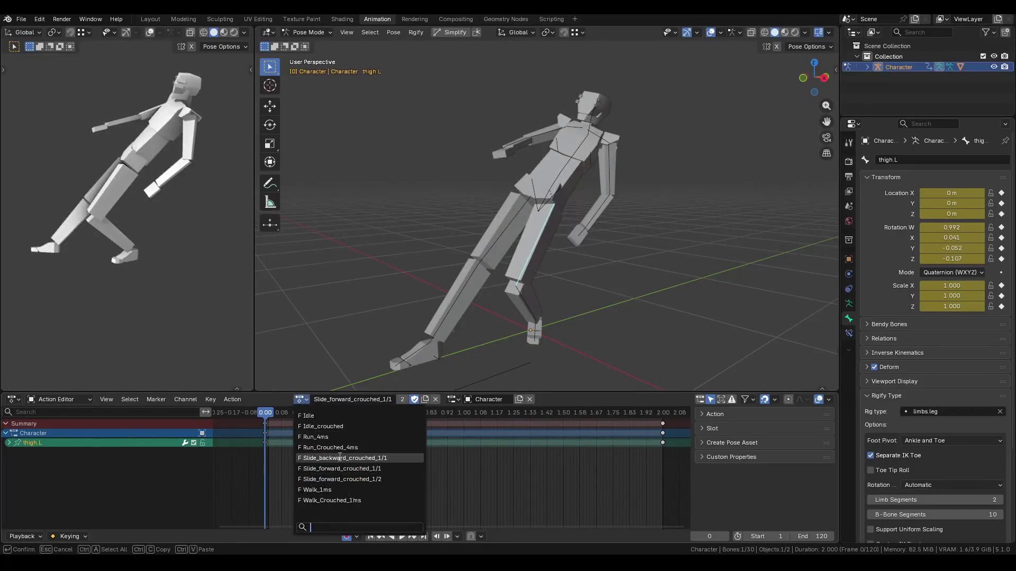
left_click(344, 459)
left_click(823, 79)
mouse_move(449, 243)
left_mouse_down()
mouse_move(633, 220)
mouse_move(657, 198)
mouse_move(610, 183)
mouse_move(484, 237)
mouse_move(691, 157)
left_mouse_up()
left_click(810, 76)
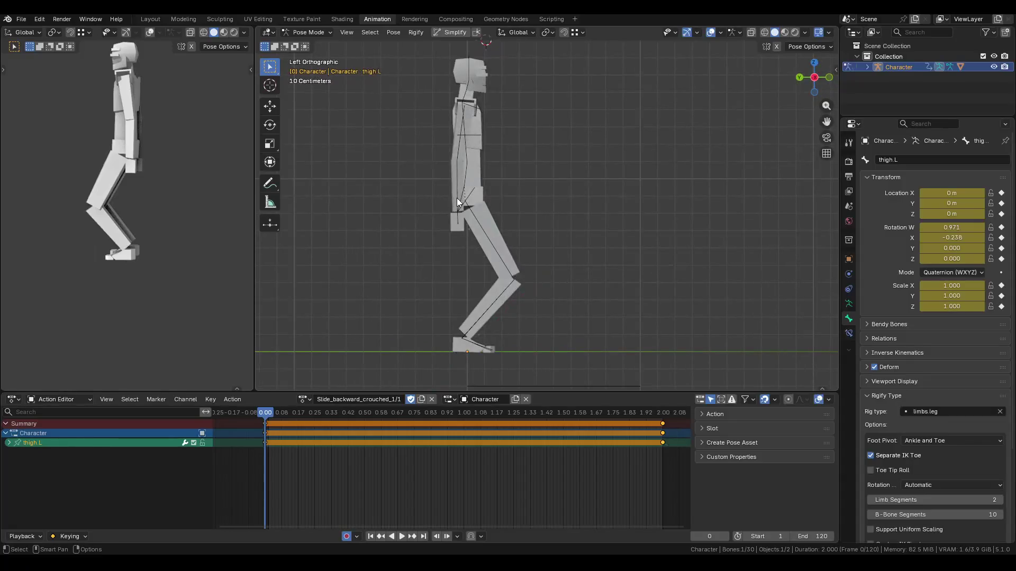
- Tilt the spine bone far over in two rotations
left_click(456, 198)
key("r")
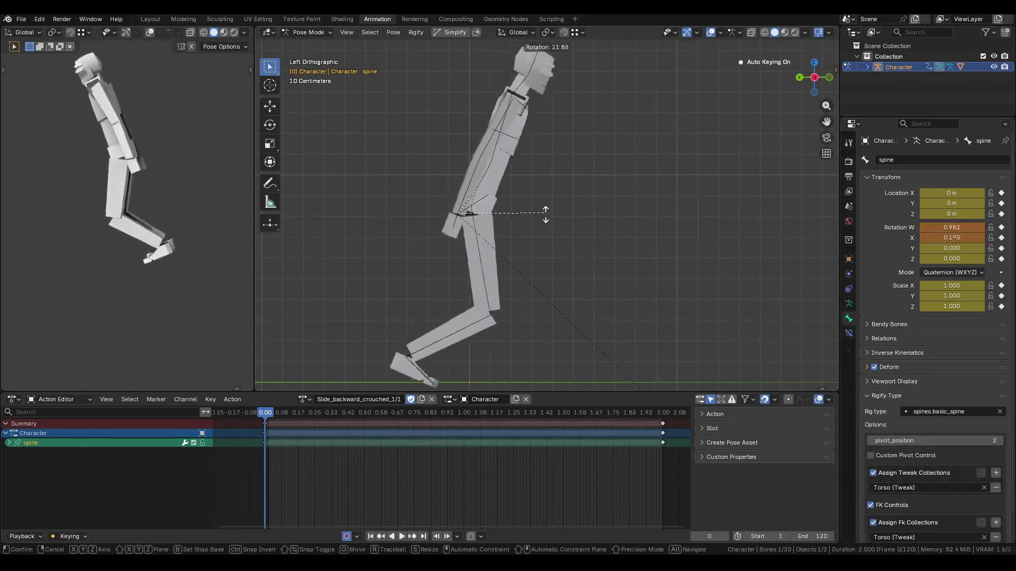
left_click(556, 265)
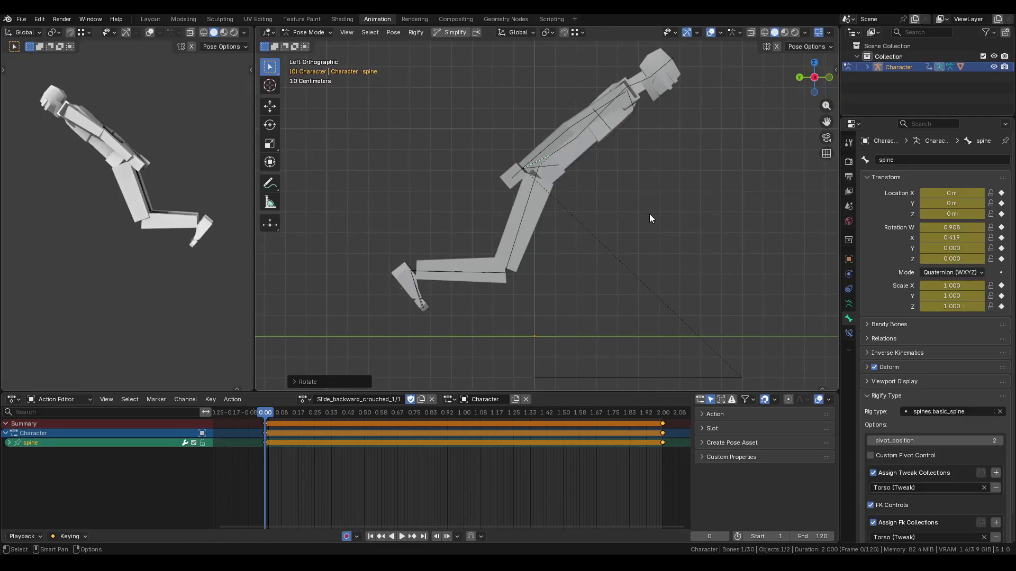
key("r")
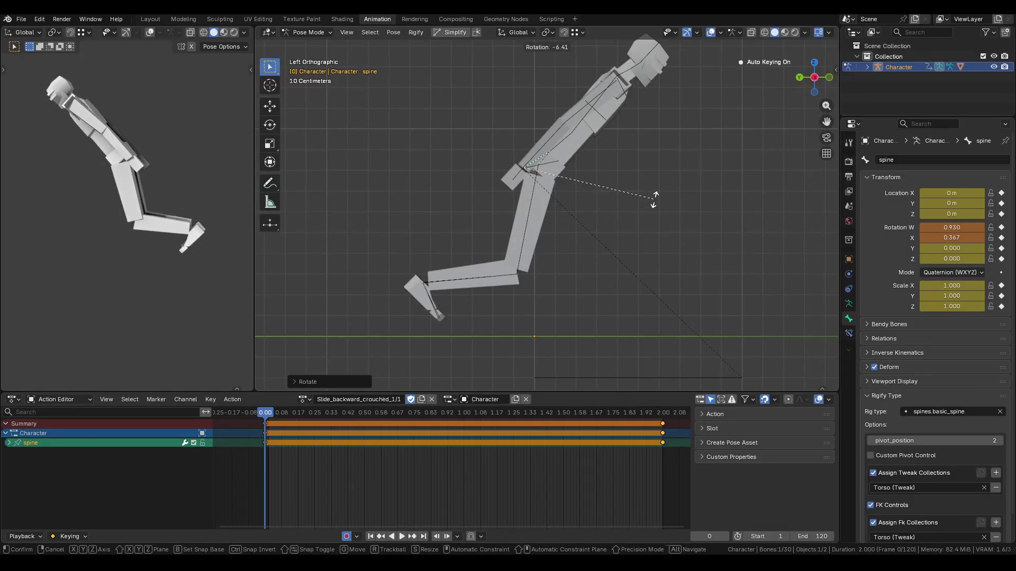
left_click(655, 201)
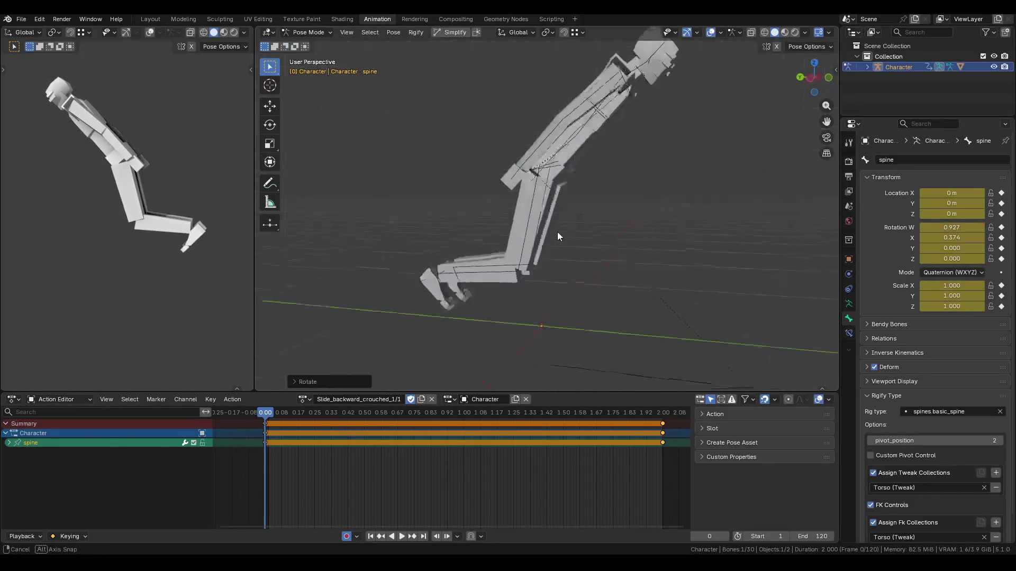
- Rotate the left thigh forward at the hip and bend the left shin and foot
left_click(590, 231)
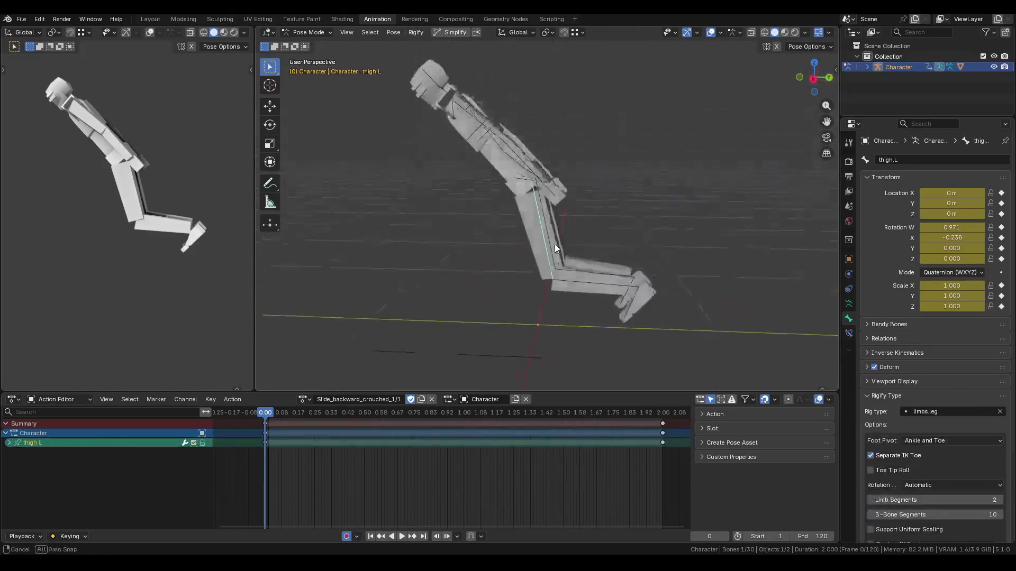
left_click(811, 80)
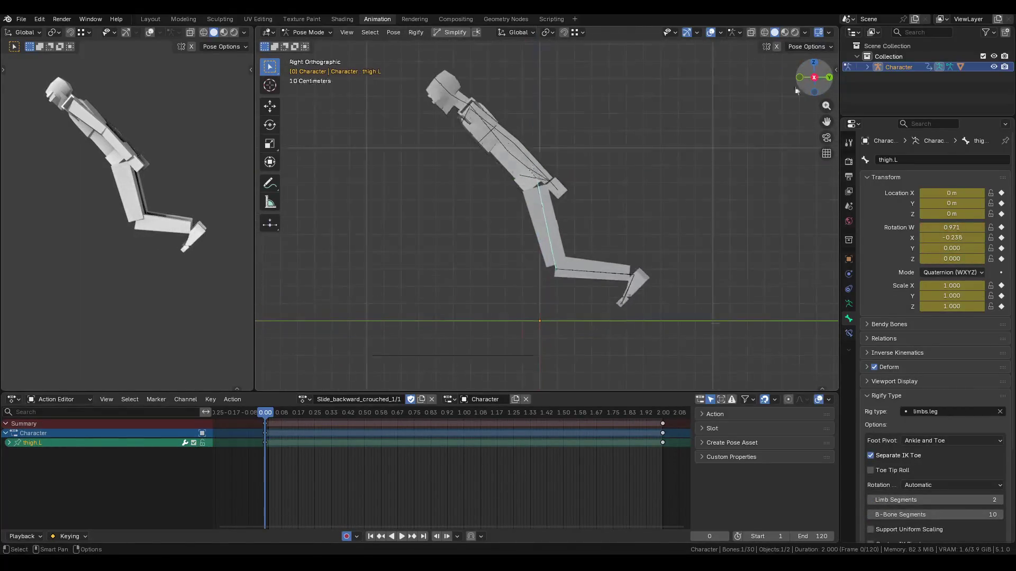
key("r")
left_click(651, 331)
key("bracketright")
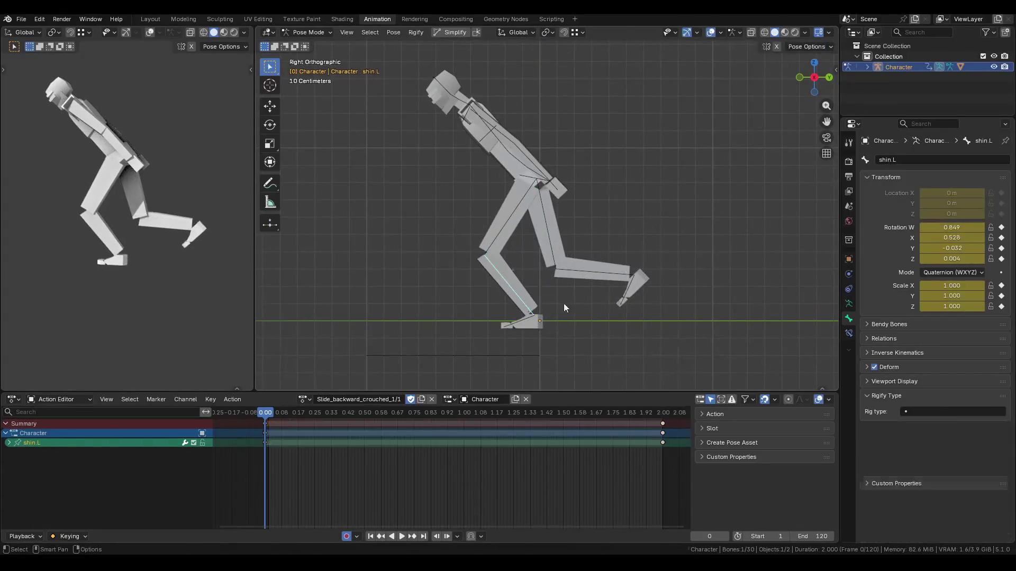
key("r")
left_click(582, 299)
key("bracketright")
key("r")
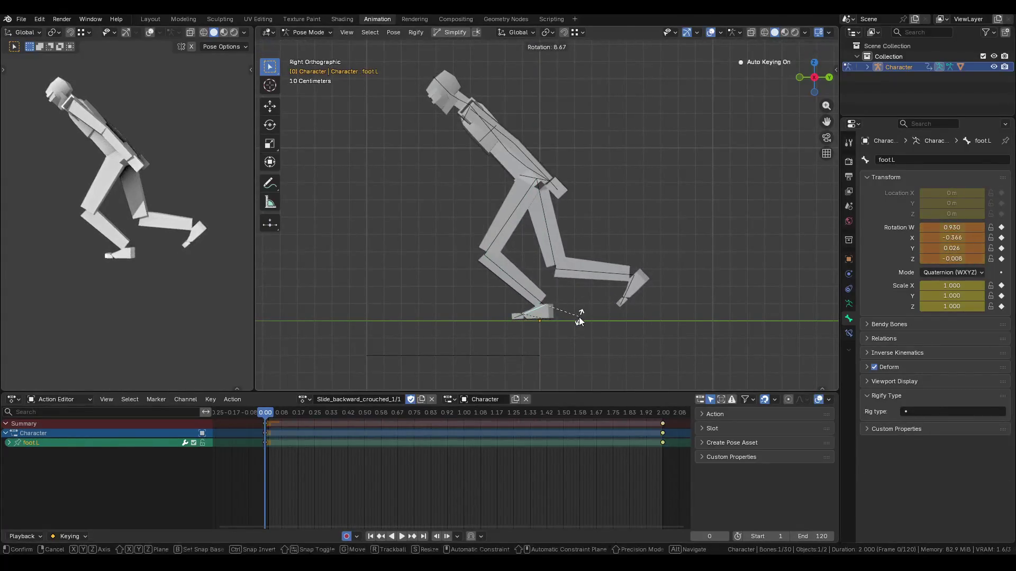
left_click(580, 320)
- Angle the left toe and re-adjust the left foot
scroll(529, 318, "up", 2)
key("bracketright")
key("r")
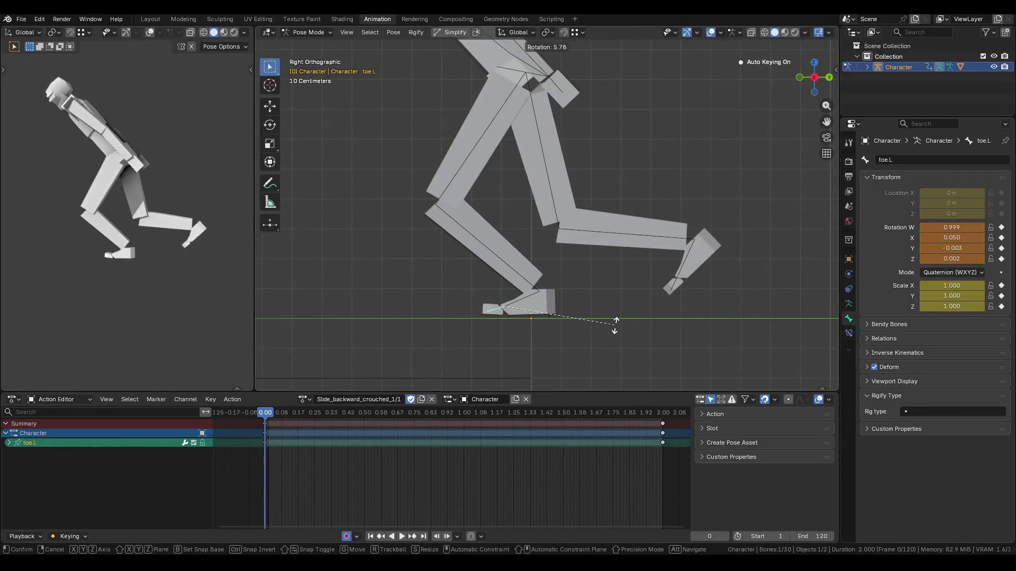
left_click(615, 321)
key("bracketleft")
key("r")
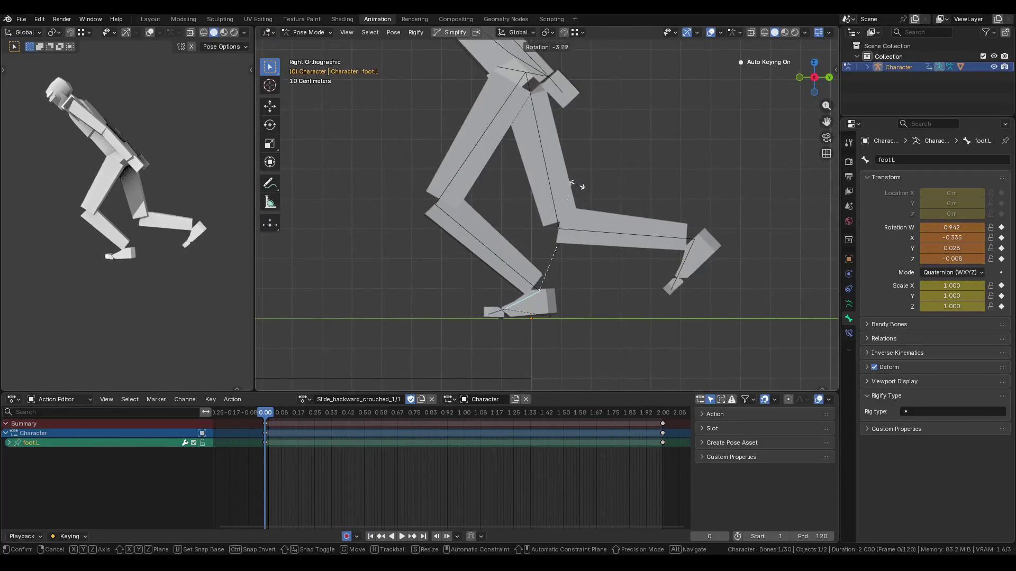
left_click(515, 179)
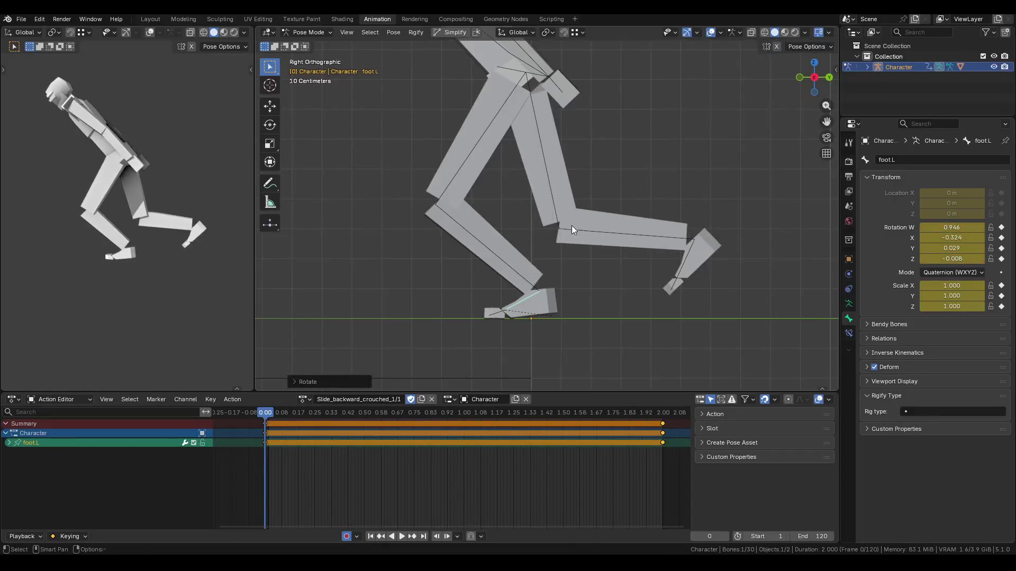
- Stretch the right leg out by rotating the right shin and thigh, bending the shin toward the floor
left_click(603, 221)
key("r")
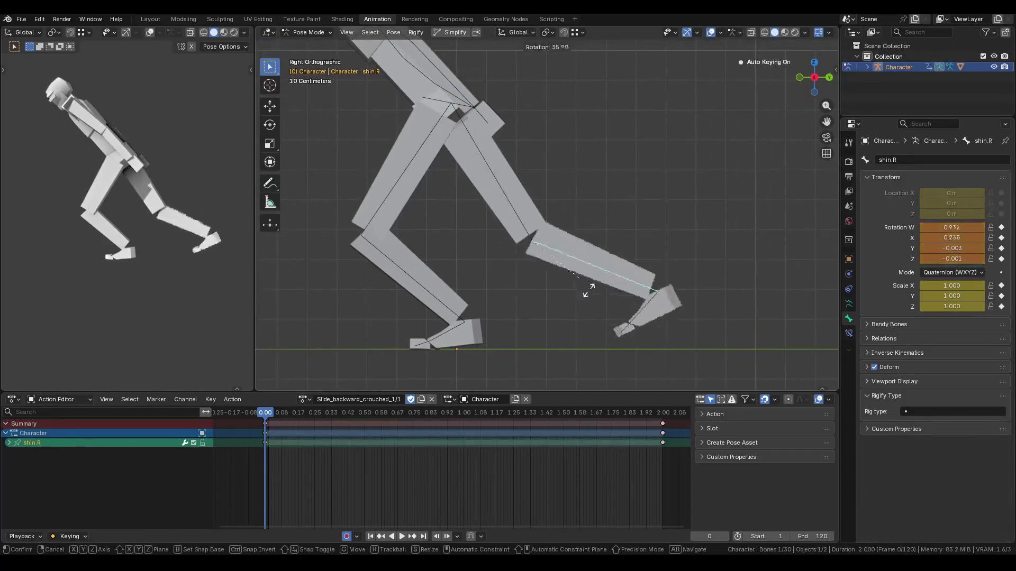
left_click(585, 302)
left_click(516, 214)
key("r")
left_click(564, 224)
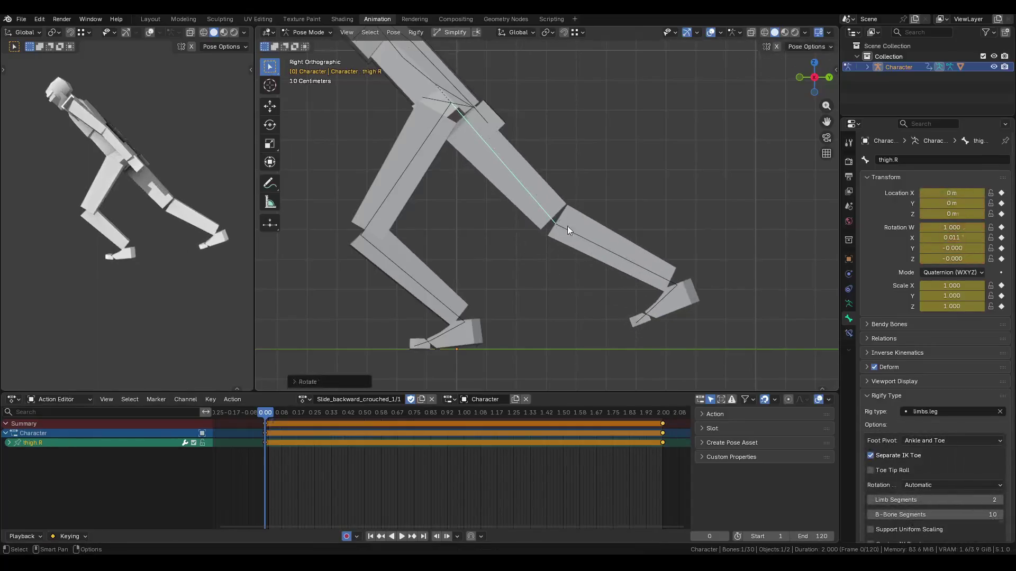
left_click(564, 223)
key("r")
left_click(641, 335)
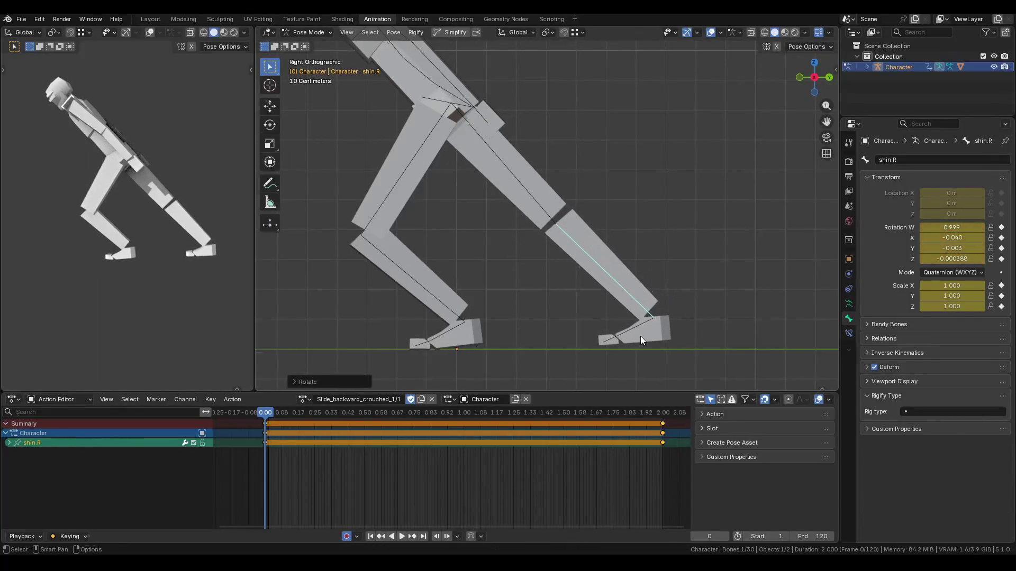
- Tilt the right foot downward and angle the right toe
left_click(630, 333)
key("r")
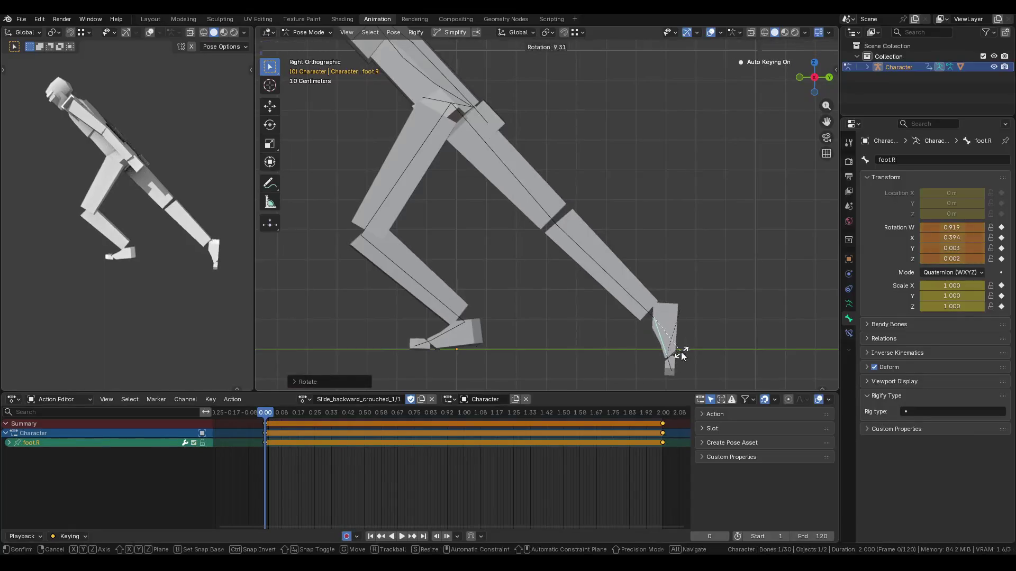
left_click(681, 351)
left_click(668, 366)
key("r")
left_click(670, 354)
key("r")
left_click(624, 318)
- Fine-tune the right leg: thigh rotated slightly back and right foot tilted further
left_click(535, 207)
key("r")
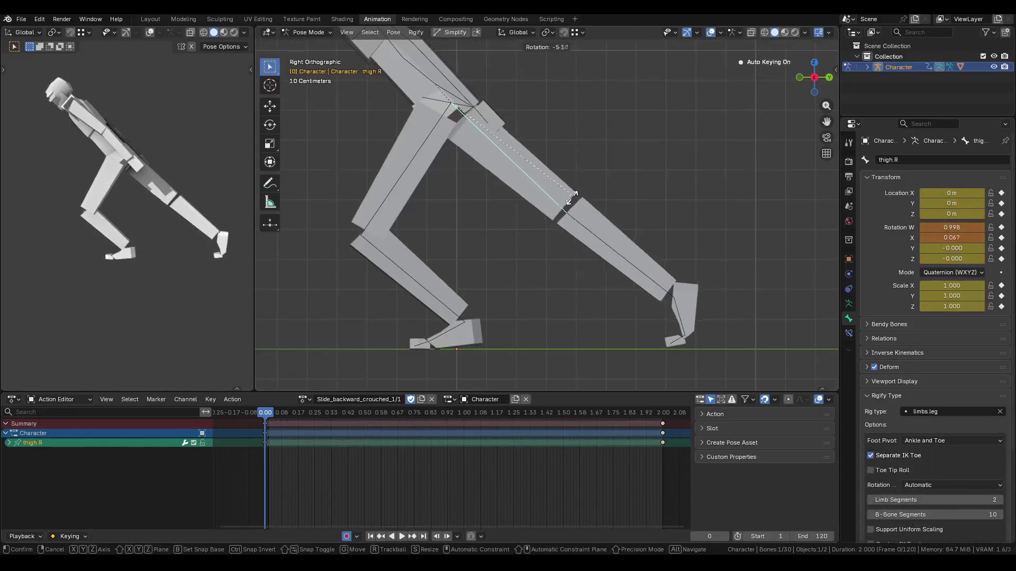
left_click(661, 302)
scroll(681, 297, "up", 3)
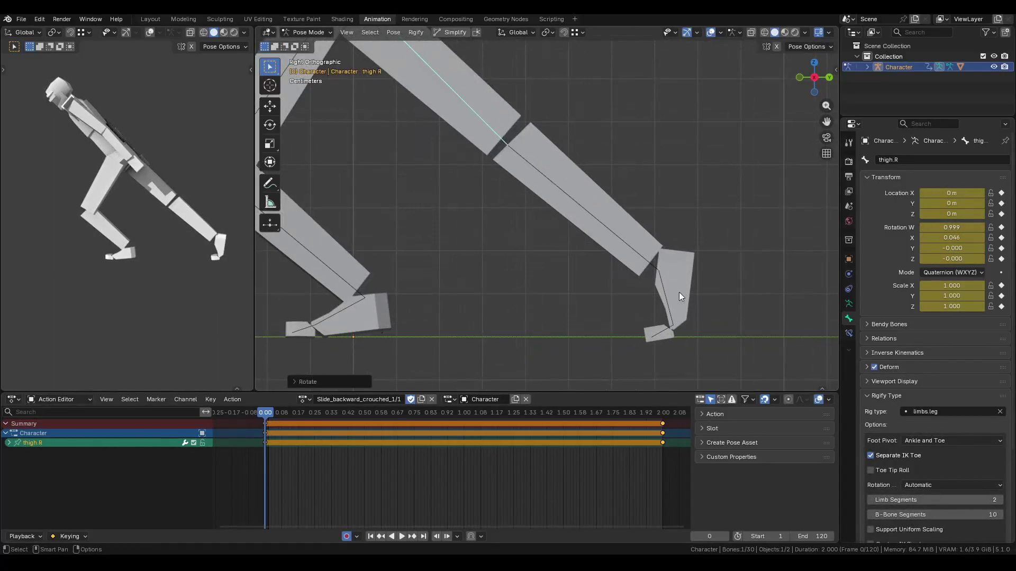
left_click(681, 297)
key("r")
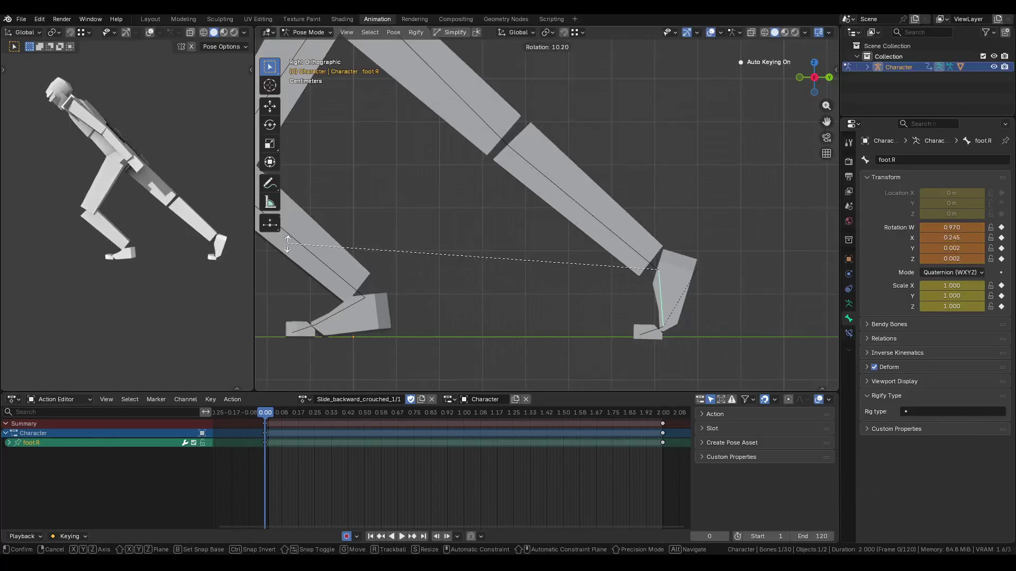
left_click(288, 244)
scroll(578, 364, "up", 3)
left_click(693, 306)
left_click(770, 277)
key("r")
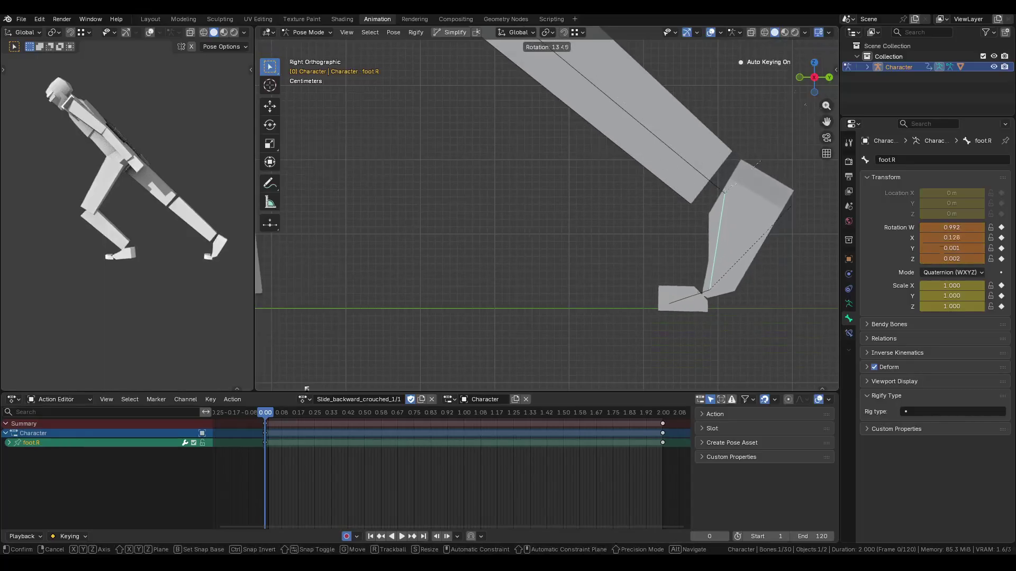
left_click(344, 252)
left_click(666, 308)
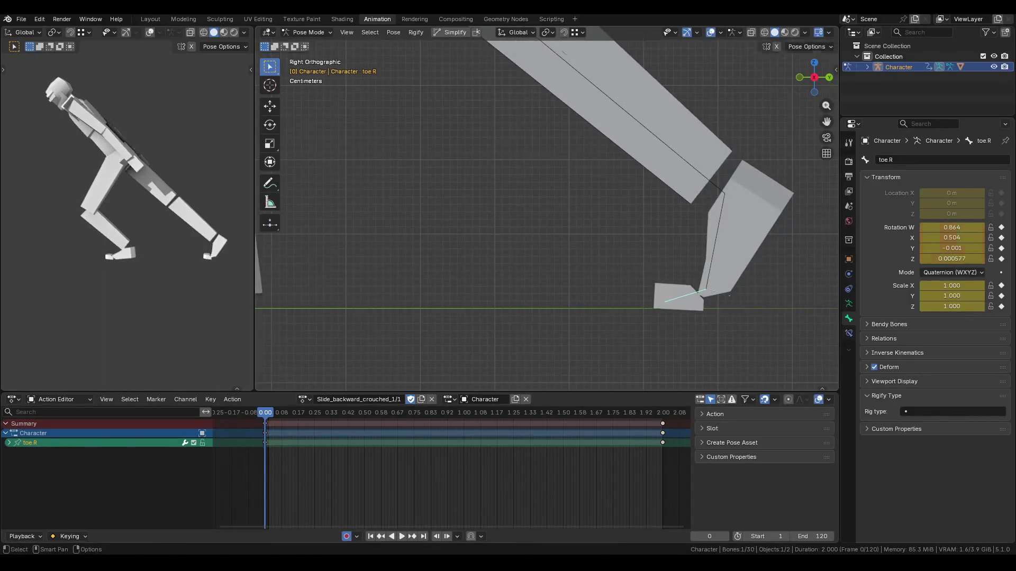
scroll(690, 204, "down", 4)
scroll(554, 195, "down", 3)
mouse_move(233, 201)
left_mouse_down()
mouse_move(225, 184)
mouse_move(175, 174)
mouse_move(174, 153)
left_mouse_up()
- Rotate the left and right upper arms down in the slide pose
mouse_move(421, 147)
left_mouse_down()
mouse_move(531, 148)
mouse_move(594, 173)
left_mouse_up()
left_click(564, 166)
scroll(564, 166, "up", 4)
key("r")
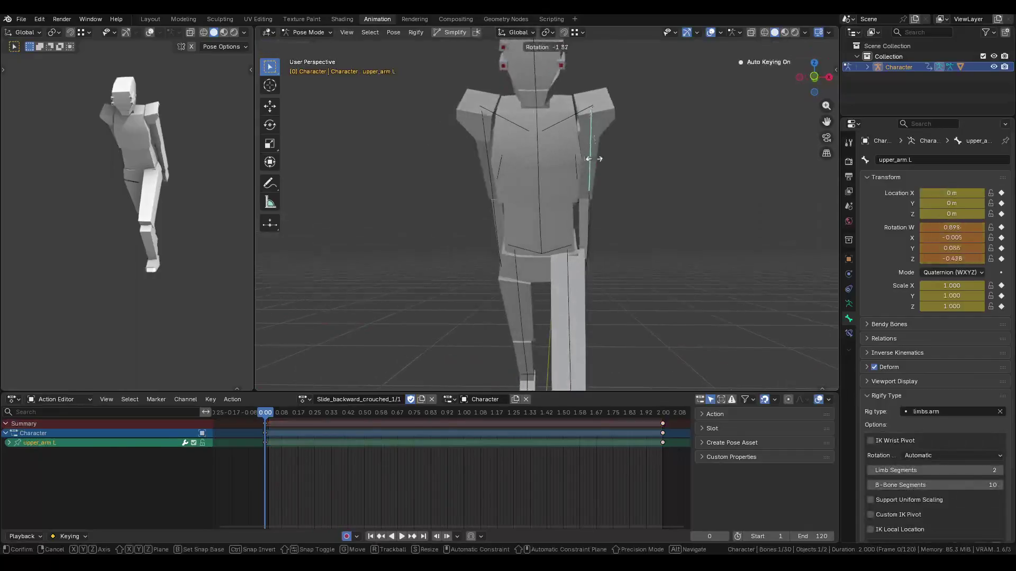
left_click(658, 163)
left_click(482, 144)
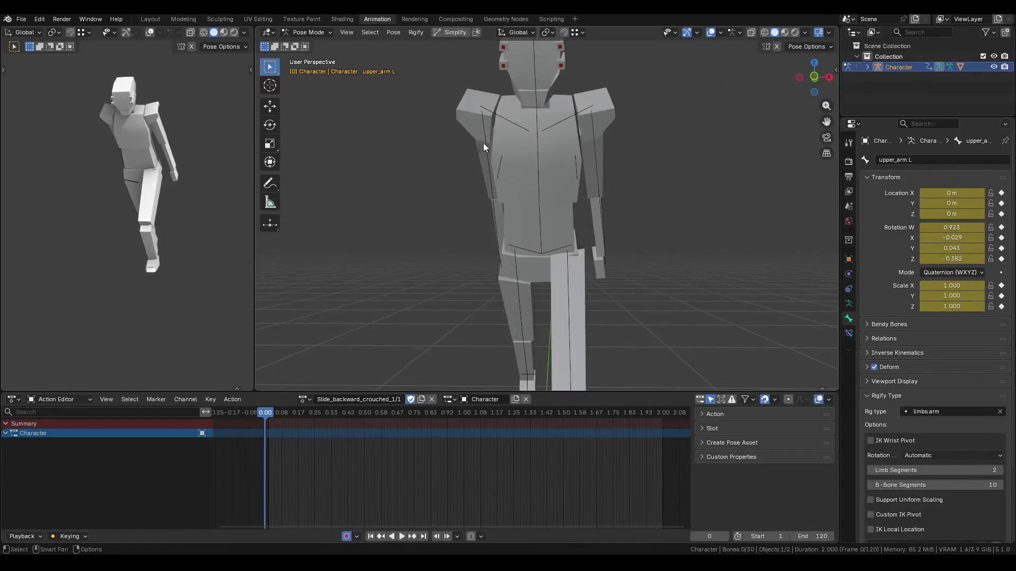
key("r")
left_click(679, 189)
mouse_move(105, 206)
left_mouse_down()
mouse_move(70, 206)
mouse_move(228, 217)
mouse_move(163, 226)
left_mouse_up()
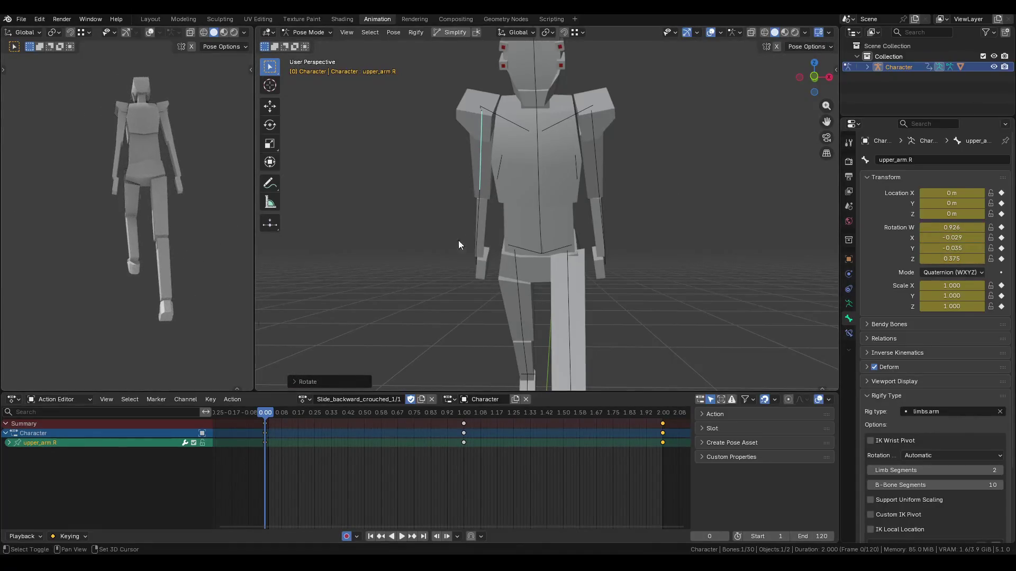
- Check the pose from above and save Character1.blend
scroll(445, 242, "down", 3)
mouse_move(573, 252)
left_mouse_down()
mouse_move(509, 214)
mouse_move(523, 240)
mouse_move(406, 372)
left_mouse_up()
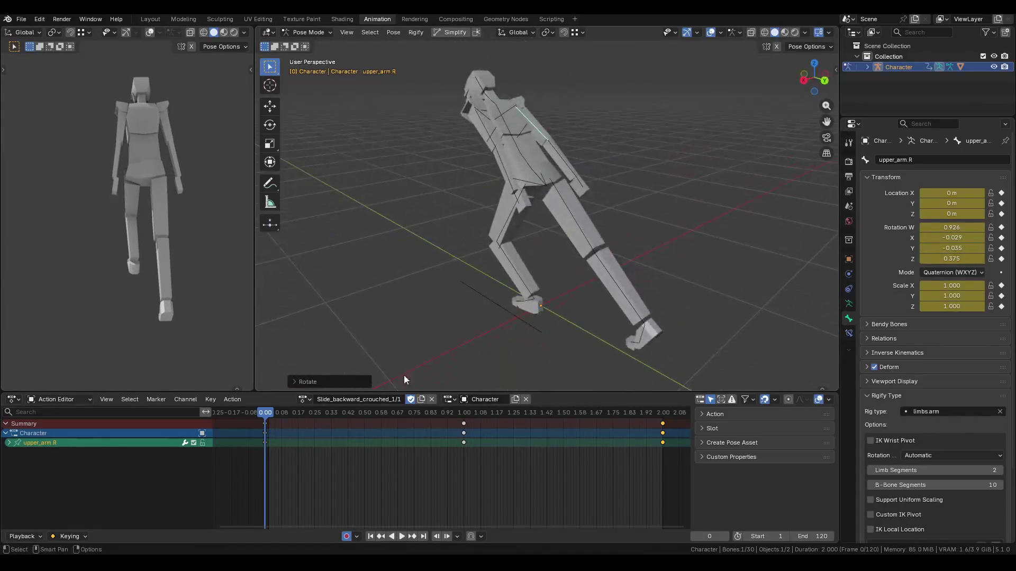
key("ctrl+s")
mouse_move(471, 269)
left_mouse_down()
mouse_move(563, 218)
mouse_move(620, 211)
mouse_move(403, 223)
mouse_move(500, 207)
mouse_move(561, 212)
left_mouse_up()
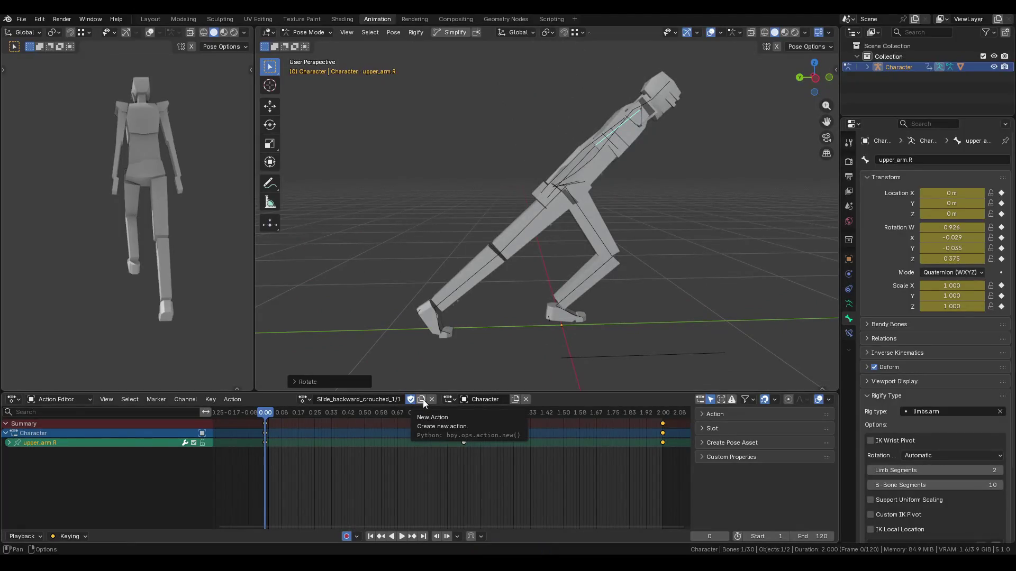
- Delete all bones' keyframes at 1.00 from the action and save Character1.blend
left_click(464, 425)
key("Delete")
left_click_drag(273, 411, 529, 422)
key("a")
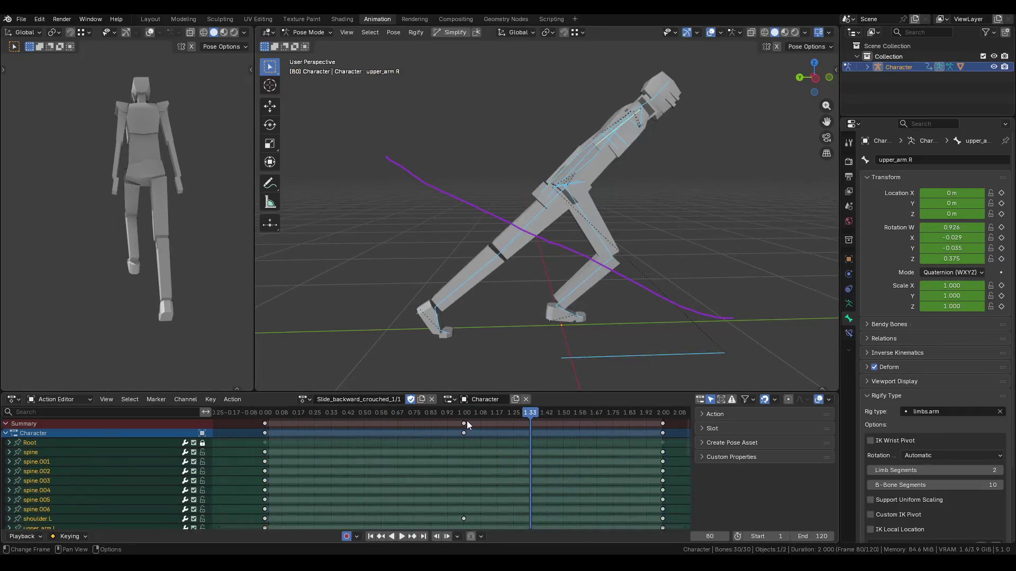
left_click(467, 424)
key("x")
left_click(465, 425)
left_click_drag(515, 415, 271, 414)
key("ctrl+s")
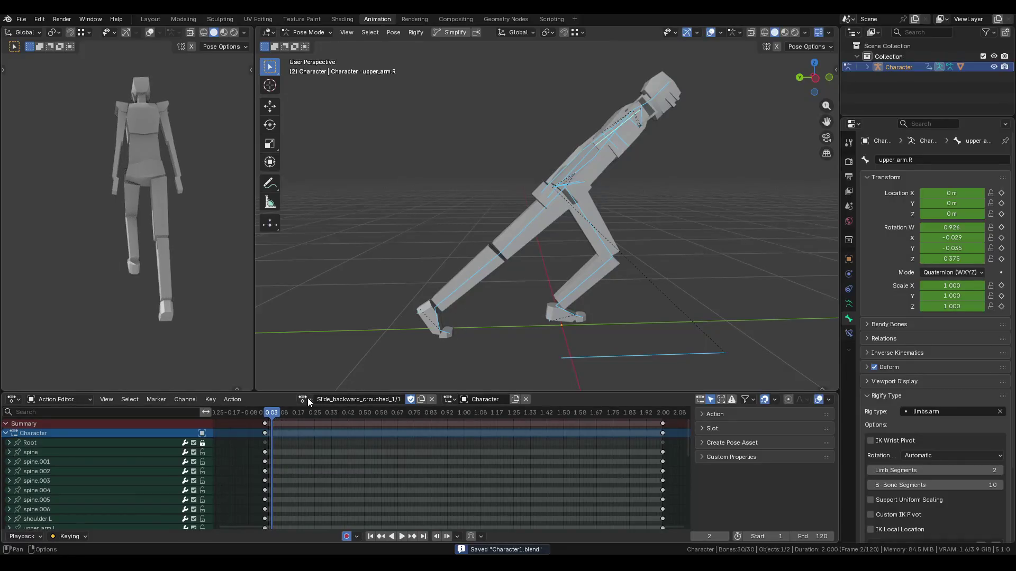
- Duplicate the action and rename the copy, replacing the .001 suffix with a 2
left_click(424, 399)
double_click(398, 401)
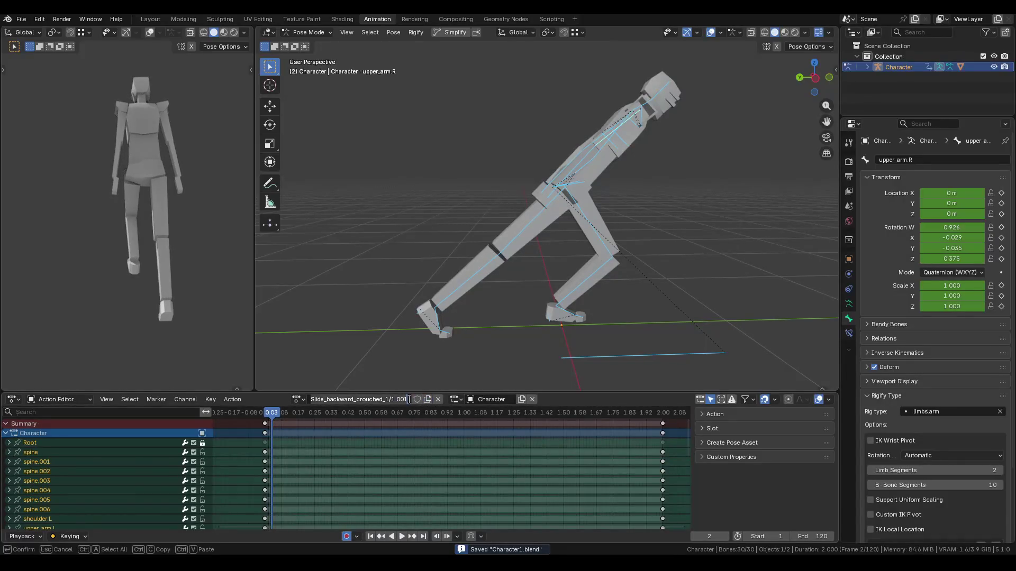
key("BackSpace")
key("BackSpace")
key("BackSpace")
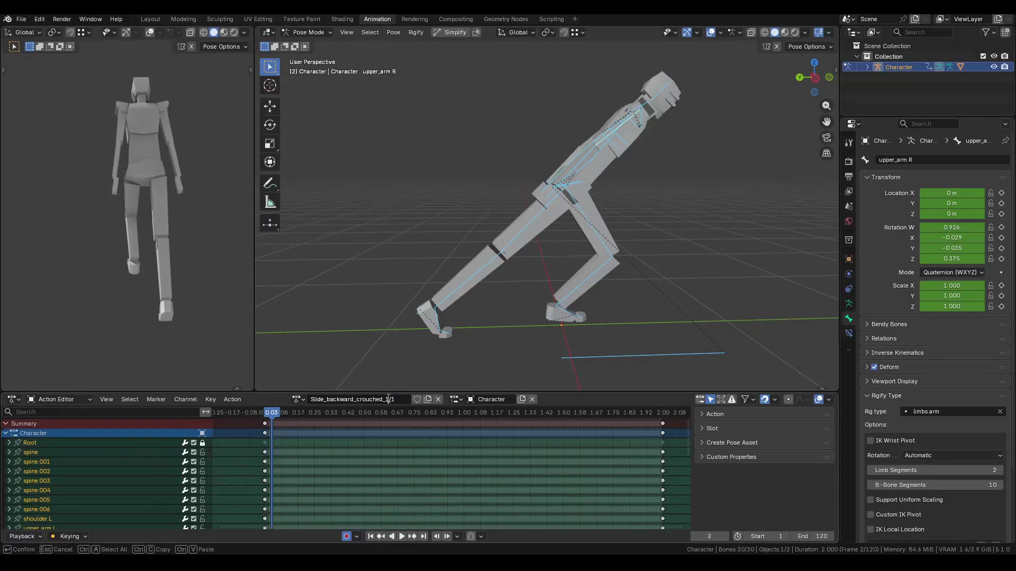
type("2")
key("Return")
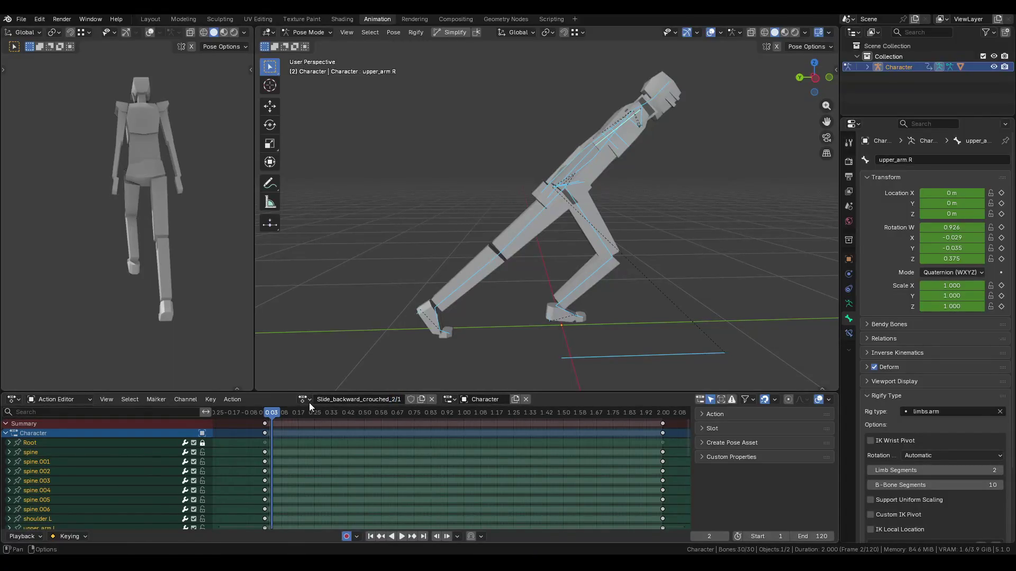
left_click(304, 399)
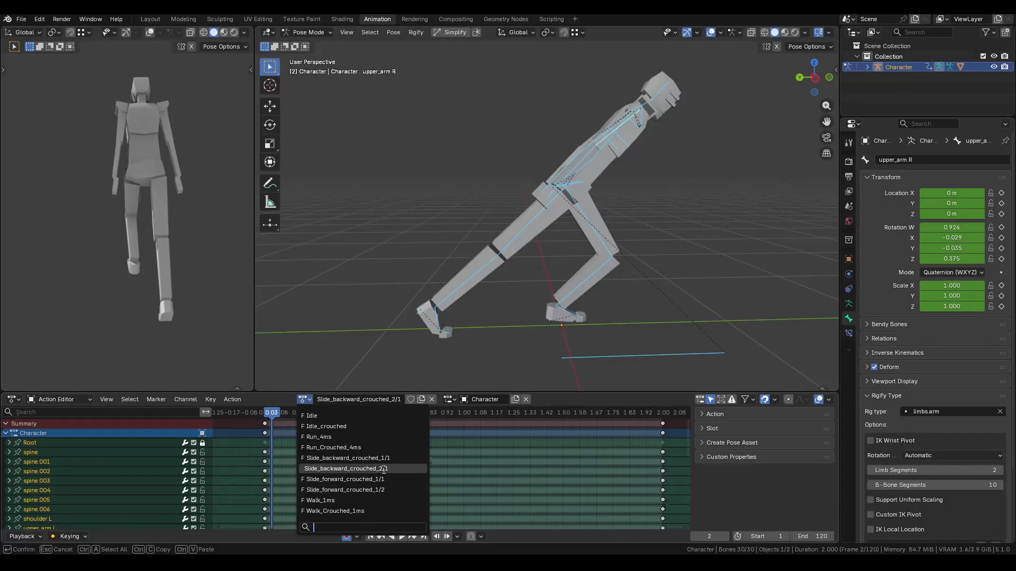
key("Escape")
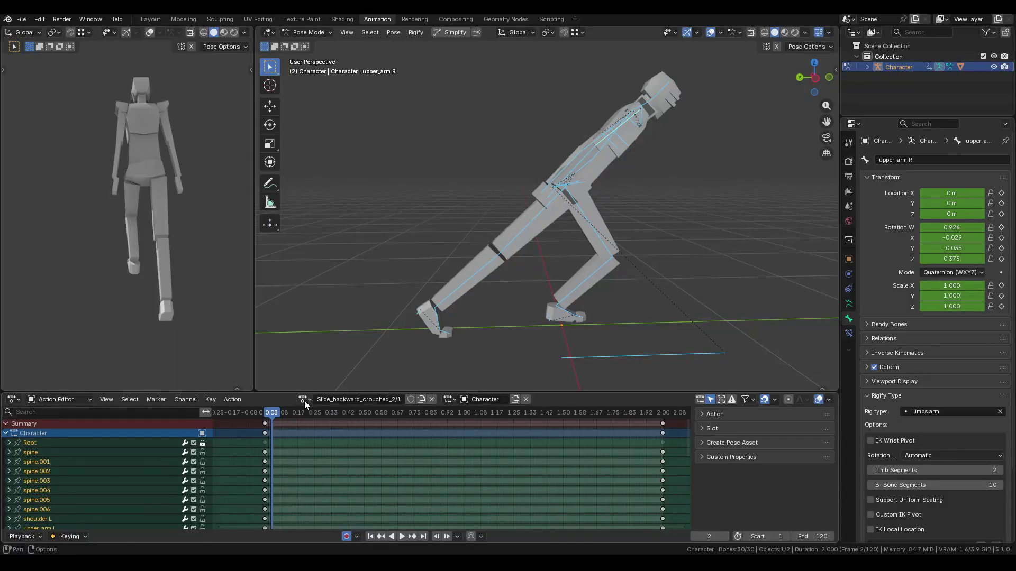
- Correct the copy's name to Slide_backward_crouched_1/2 and save the file
left_click(302, 399)
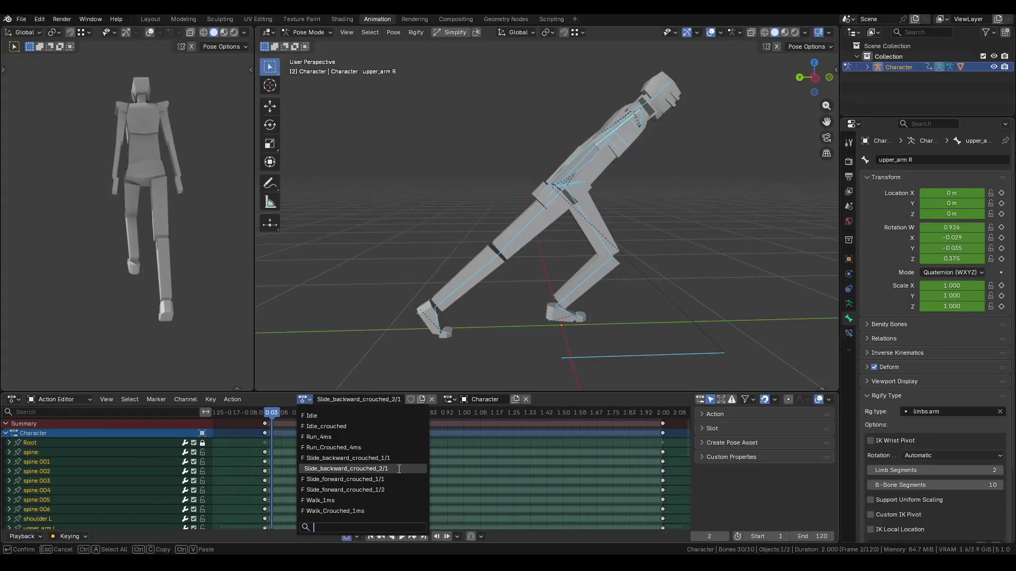
left_click(399, 469)
left_click(402, 398)
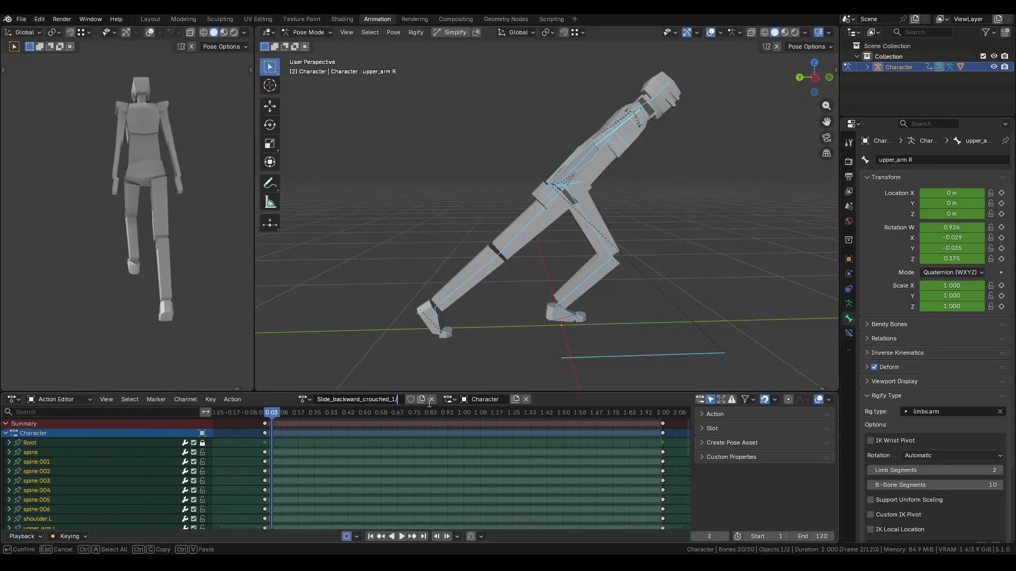
type("2")
key("Return")
key("ctrl+s")
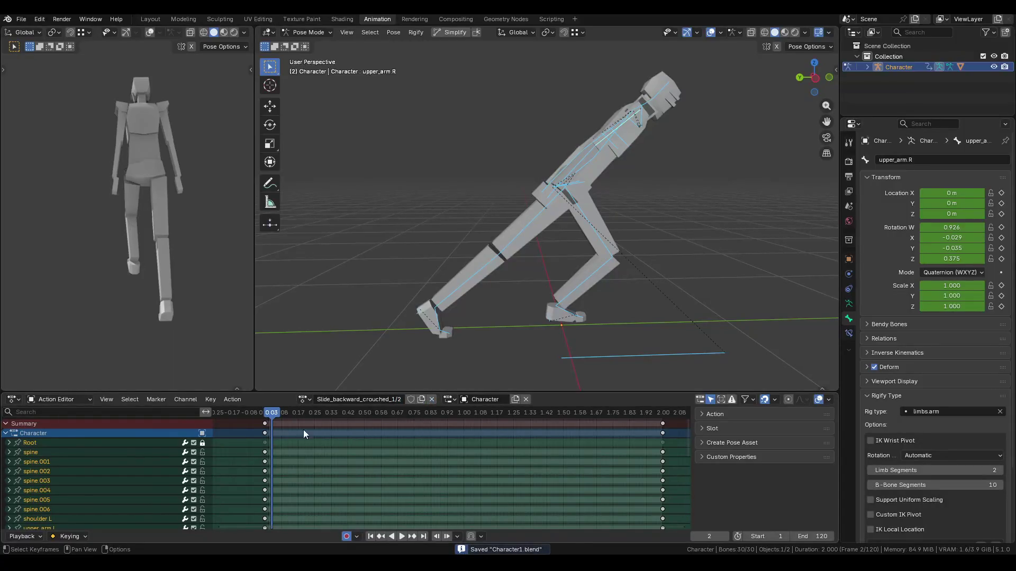
- Close the Google tab and play Mr. Bill & Funi - Caffeine from the SoundCloud Library
key("alt+Tab")
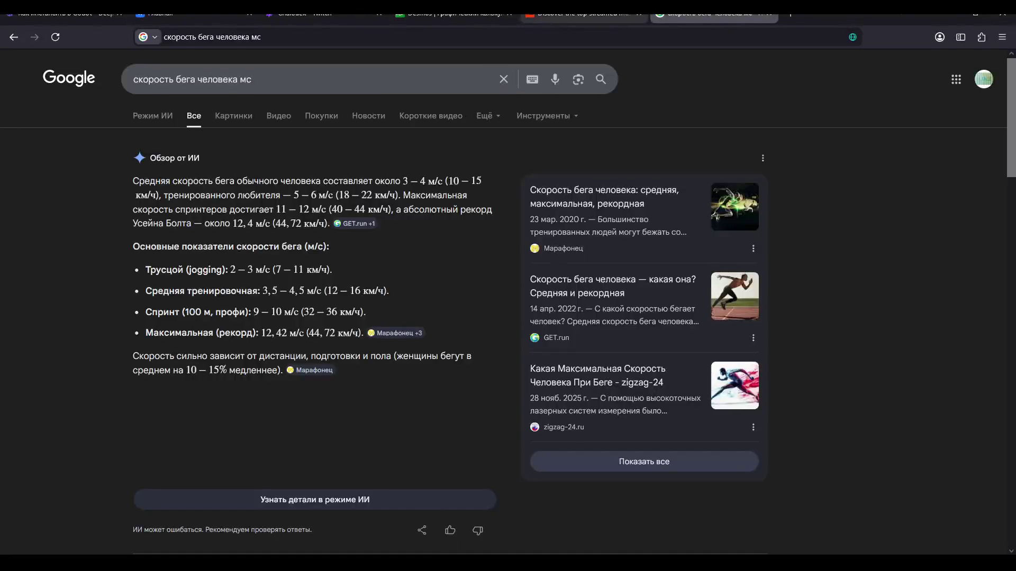
left_click(768, 15)
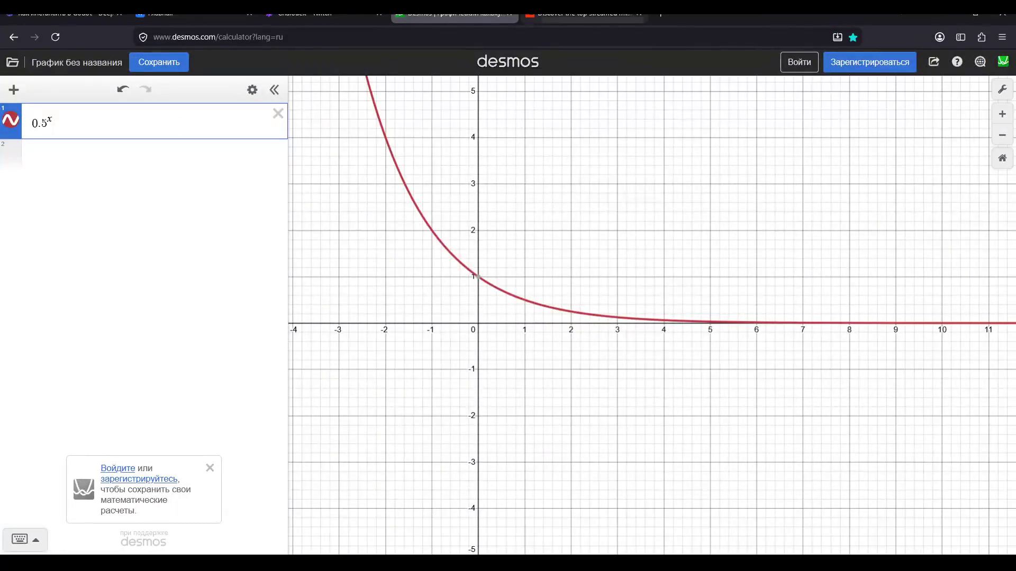
left_click(545, 14)
left_click(421, 165)
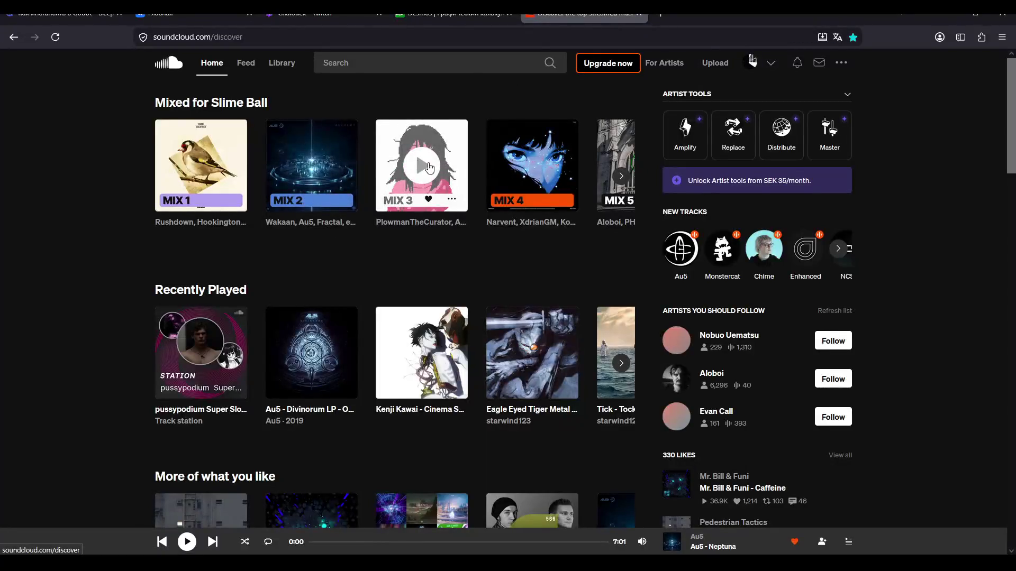
left_click(282, 63)
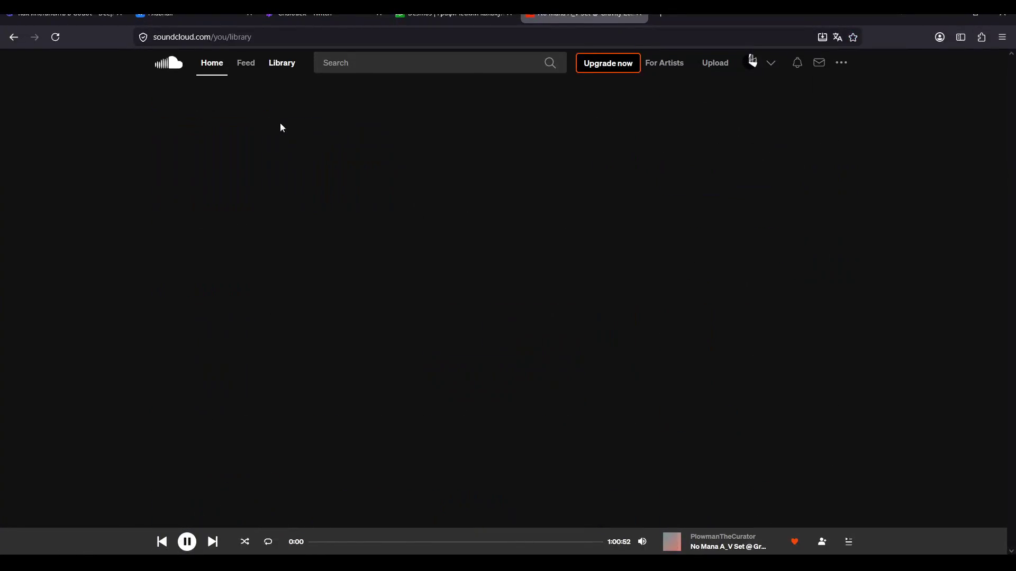
left_click(208, 419)
scroll(261, 363, "down", 5)
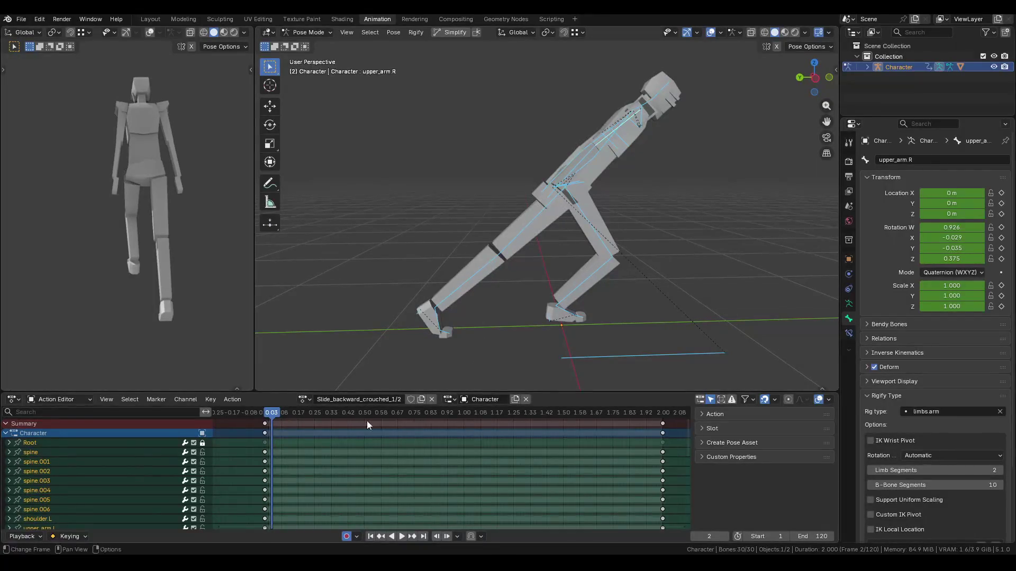
- In left orthographic view at frame 0, tip the spine further forward and shift it slightly
left_click(815, 78)
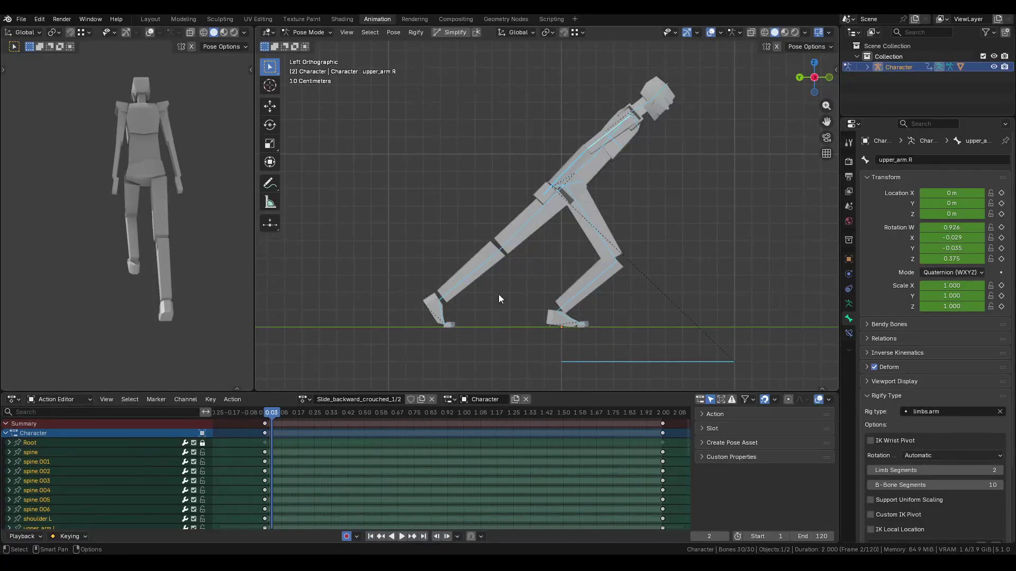
scroll(554, 228, "up", 3)
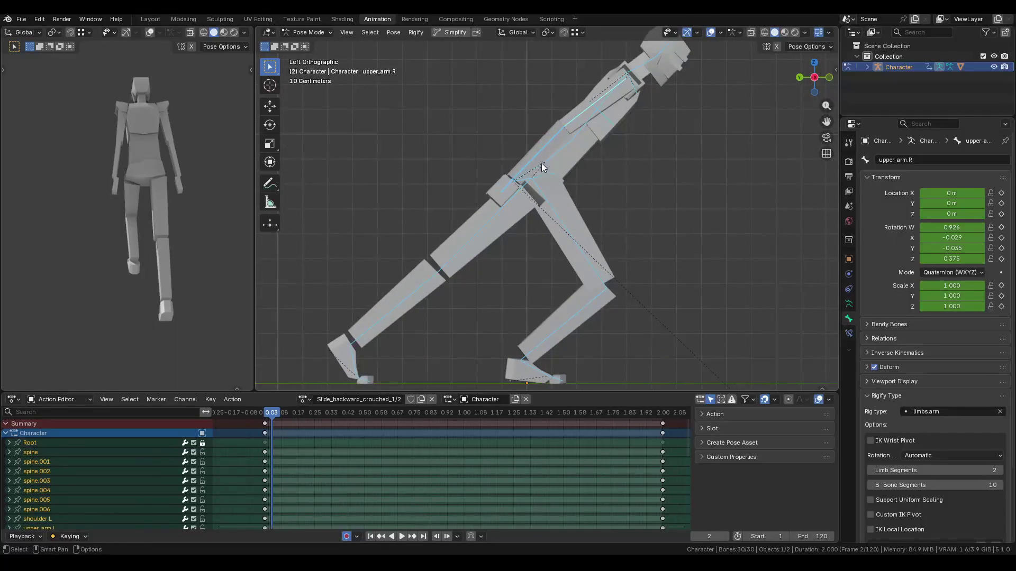
left_click(542, 163)
scroll(584, 183, "down", 1)
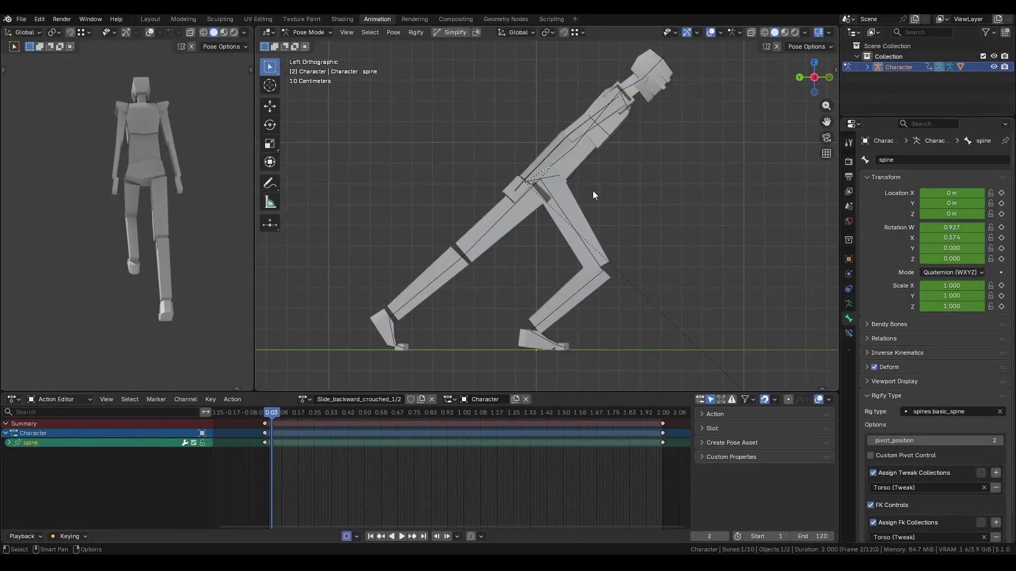
key("Left")
key("Left")
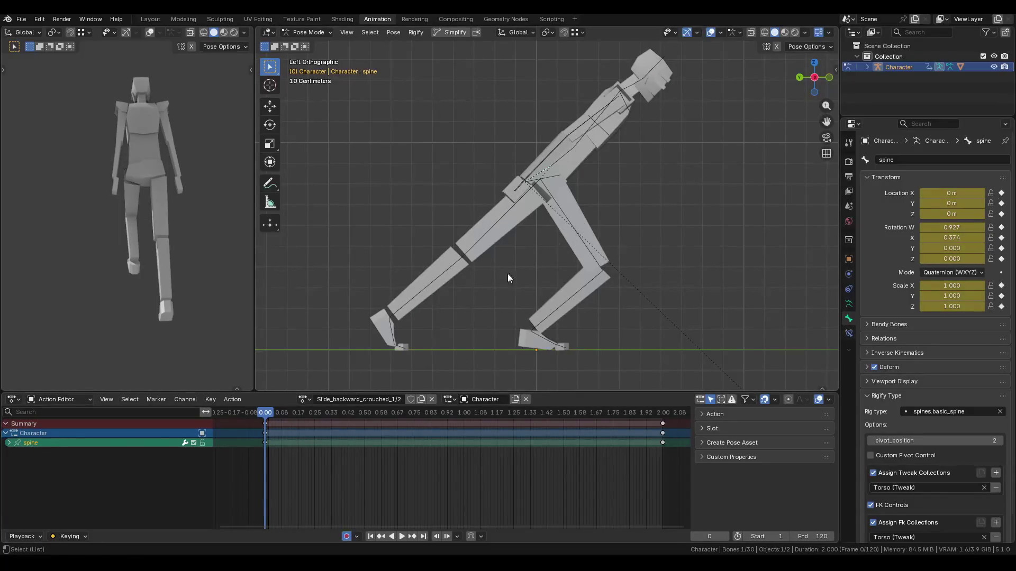
scroll(661, 131, "down", 1)
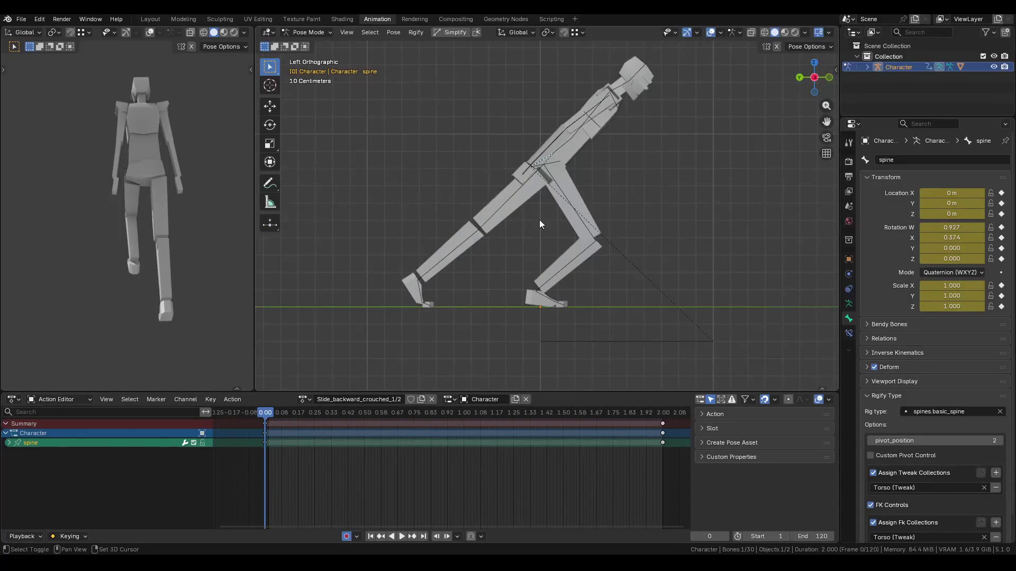
key("r")
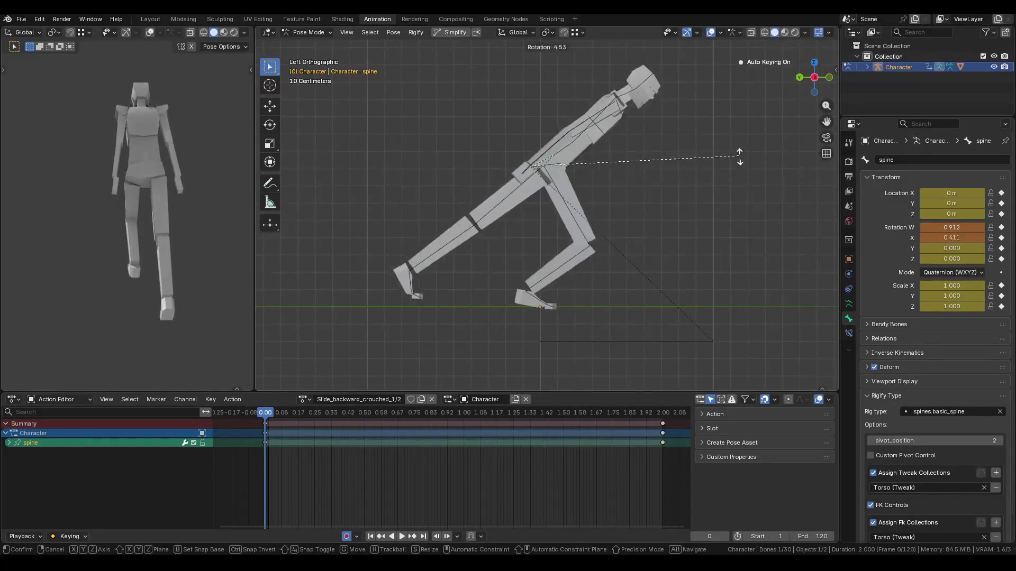
left_click(737, 194)
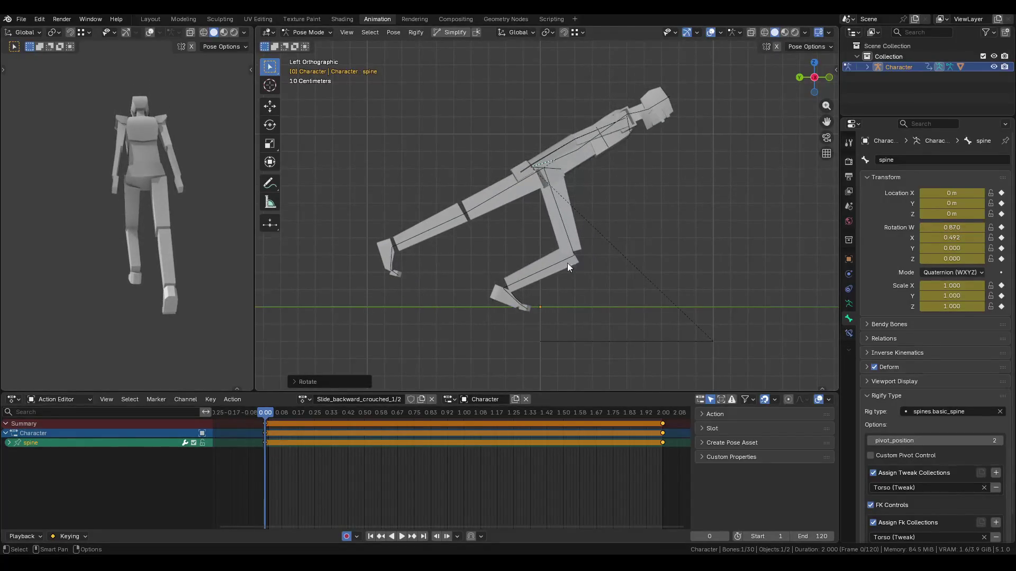
key("g")
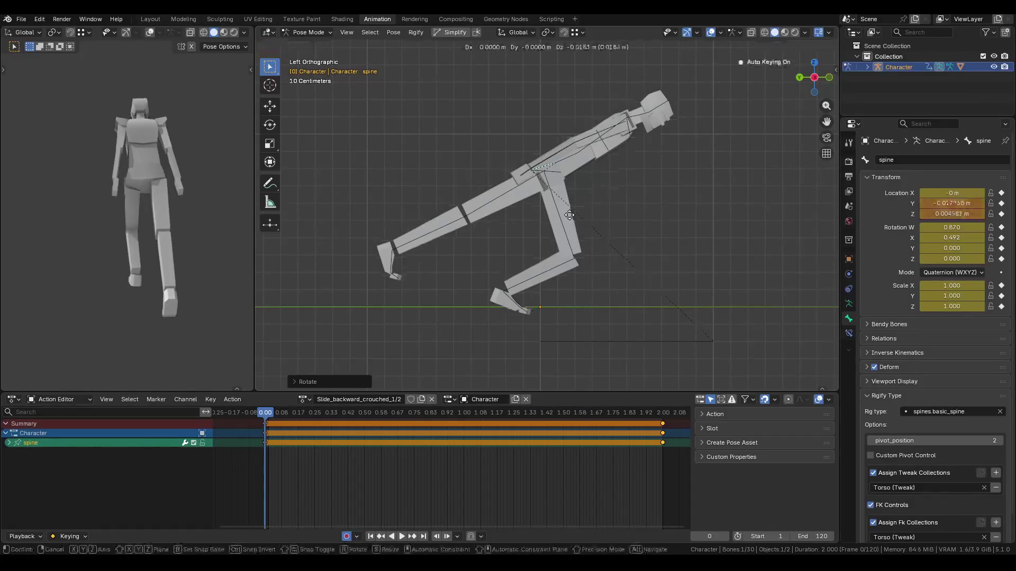
left_click(571, 283)
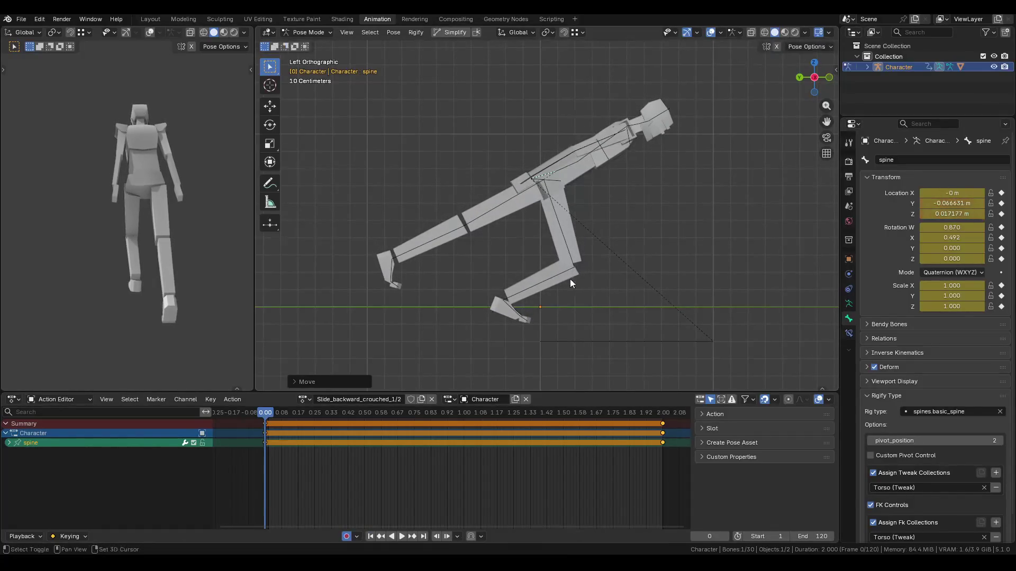
- Rotate the left thigh and left shin to new bent angles
left_click(567, 249)
key("r")
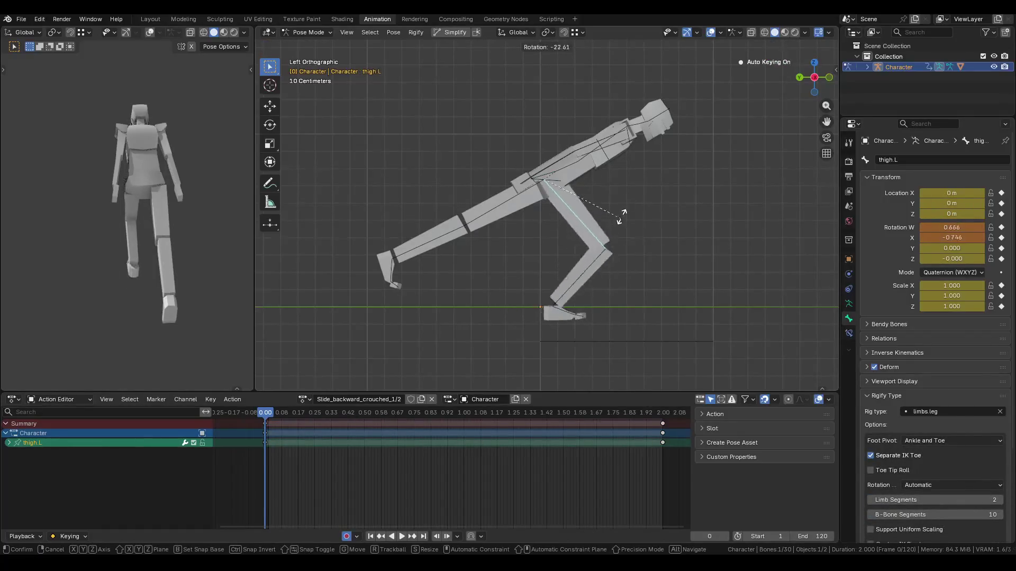
left_click(626, 197)
left_click(609, 267)
key("r")
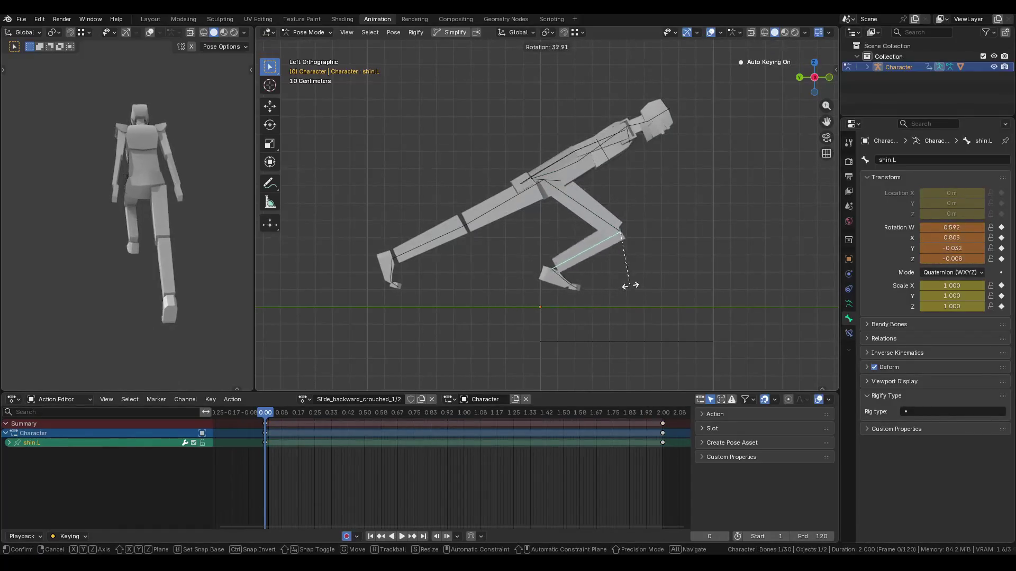
left_click(617, 248)
left_click(644, 221)
left_click(614, 223)
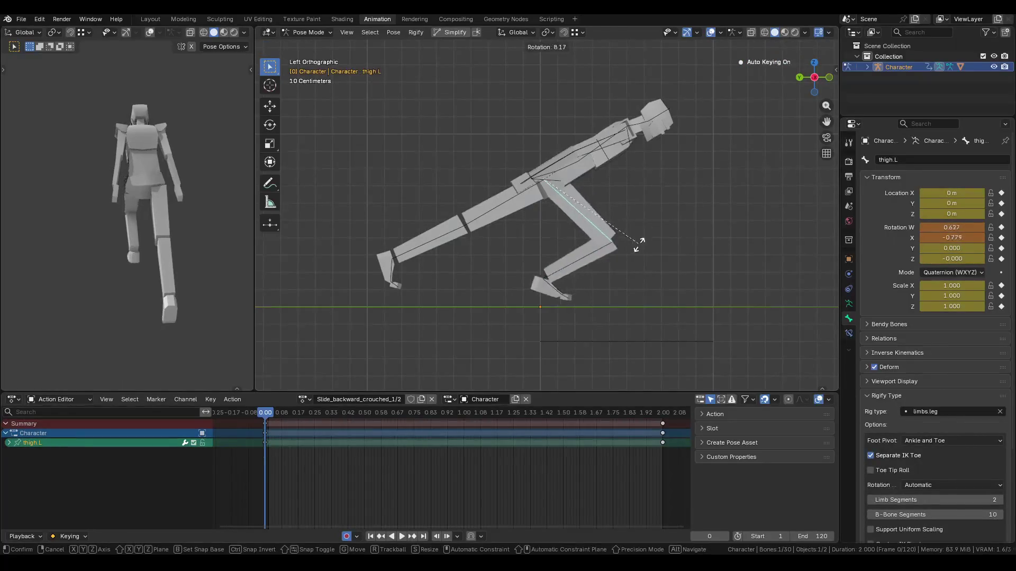
key("KP_Decimal")
key("r")
left_click(560, 290)
- Re-angle the left foot and shin so the foot lies flat on the ground
left_click(511, 324)
left_click(527, 326)
key("r")
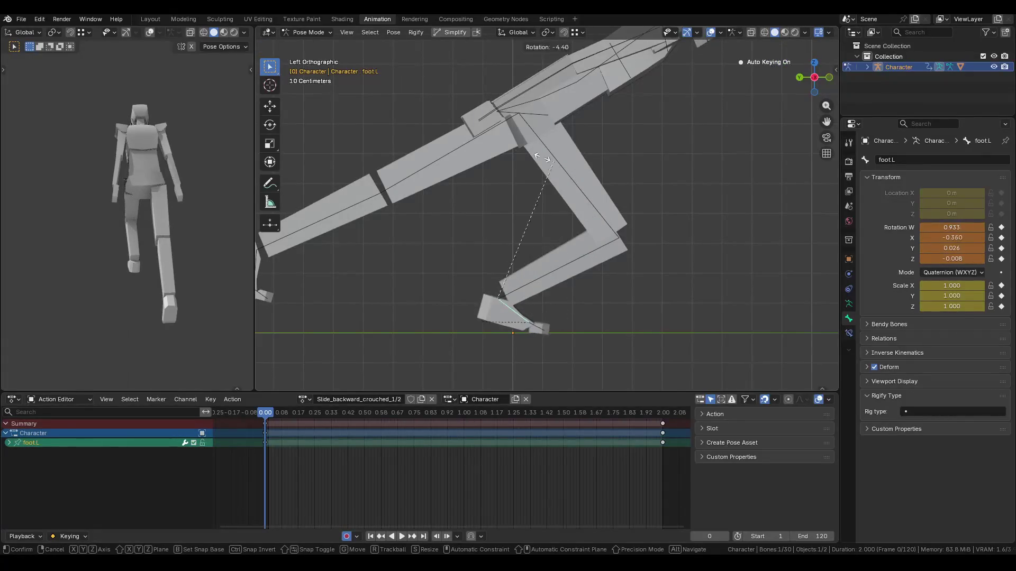
left_click(629, 327)
key("r")
left_click(629, 322)
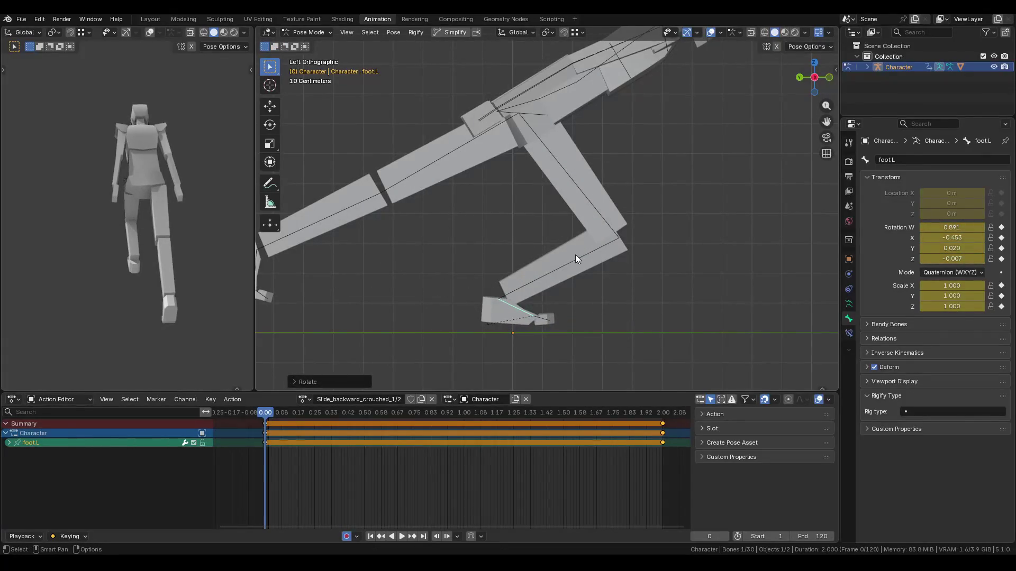
left_click(577, 265)
key("r")
left_click(599, 319)
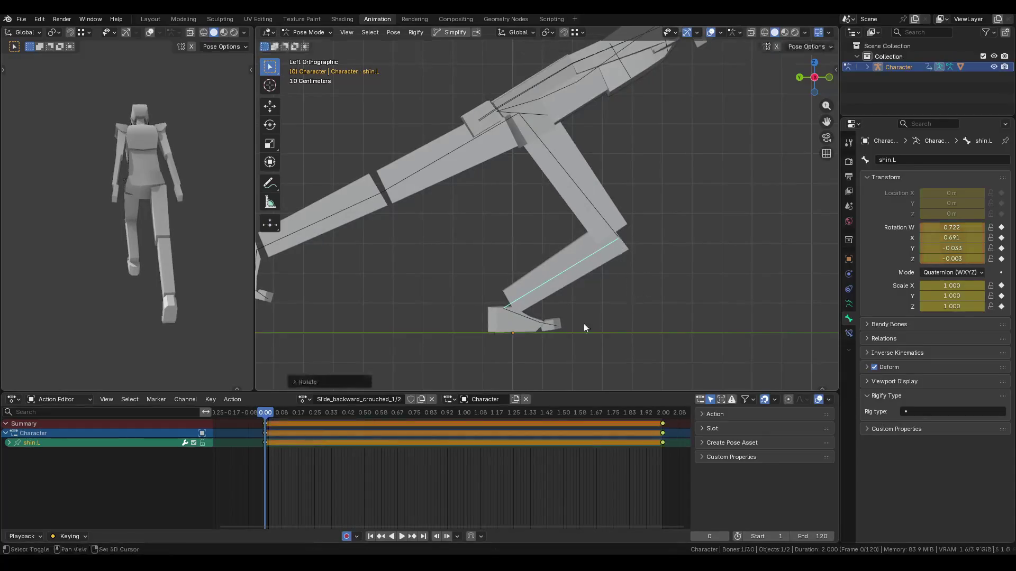
scroll(529, 320, "up", 3)
left_click(527, 323)
key("r")
left_click(530, 327)
scroll(534, 288, "down", 4)
left_click(461, 186)
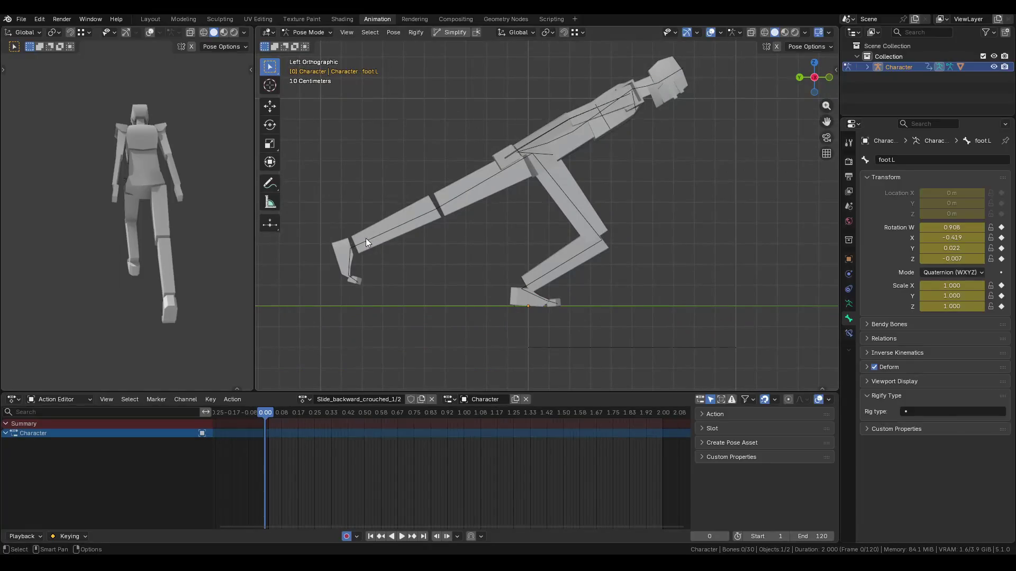
- Lower the right thigh of the back leg and rotate the right toe
left_click(480, 194)
key("r")
left_click(359, 286)
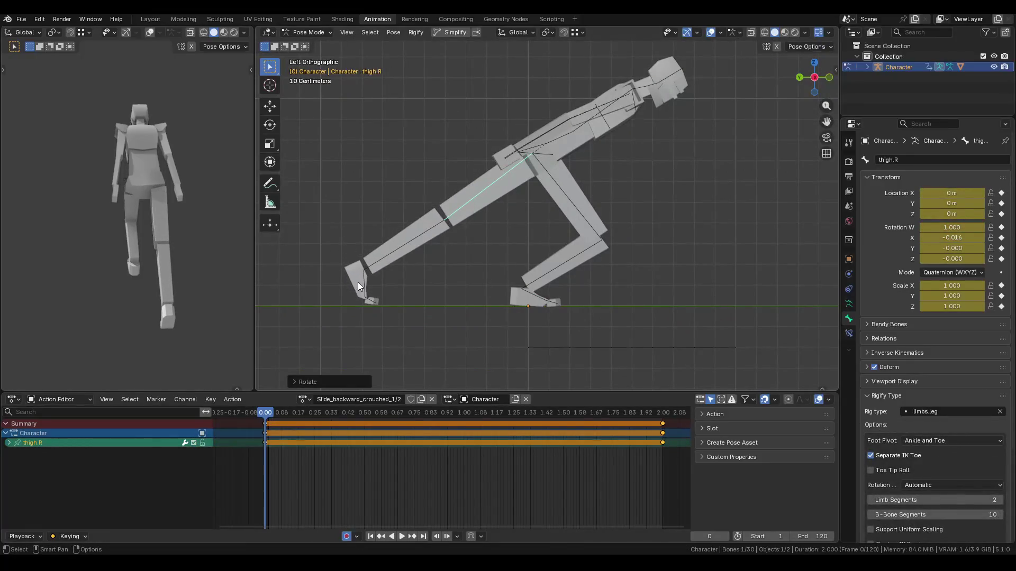
left_click(358, 285)
key("r")
left_click(368, 306)
key("r")
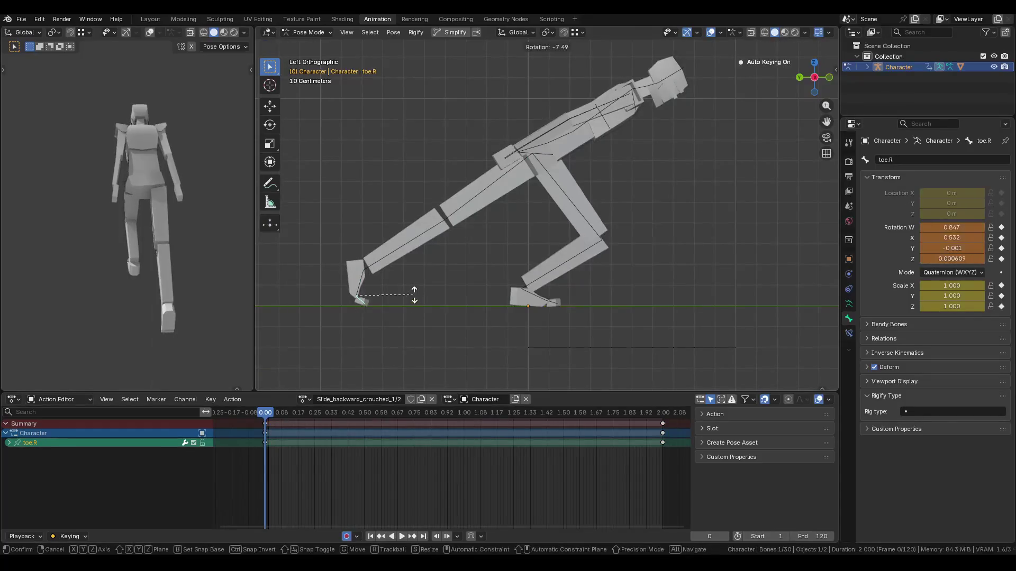
left_click(418, 285)
- Bend the right shin and re-rotate the right toe, then save the blend file
left_click(468, 217)
left_click(443, 242)
key("r")
left_click(473, 279)
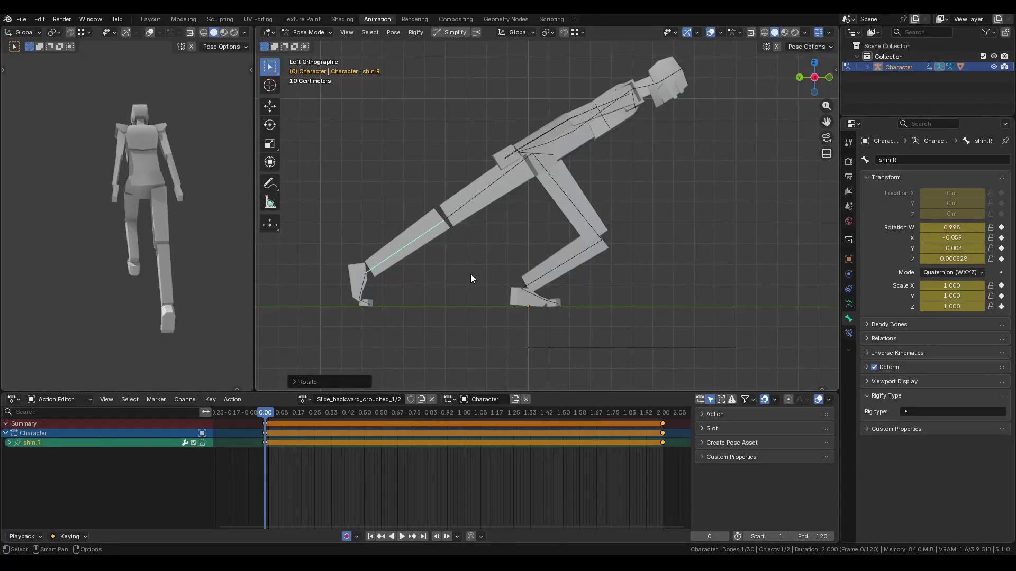
scroll(398, 306, "up", 3)
key("r")
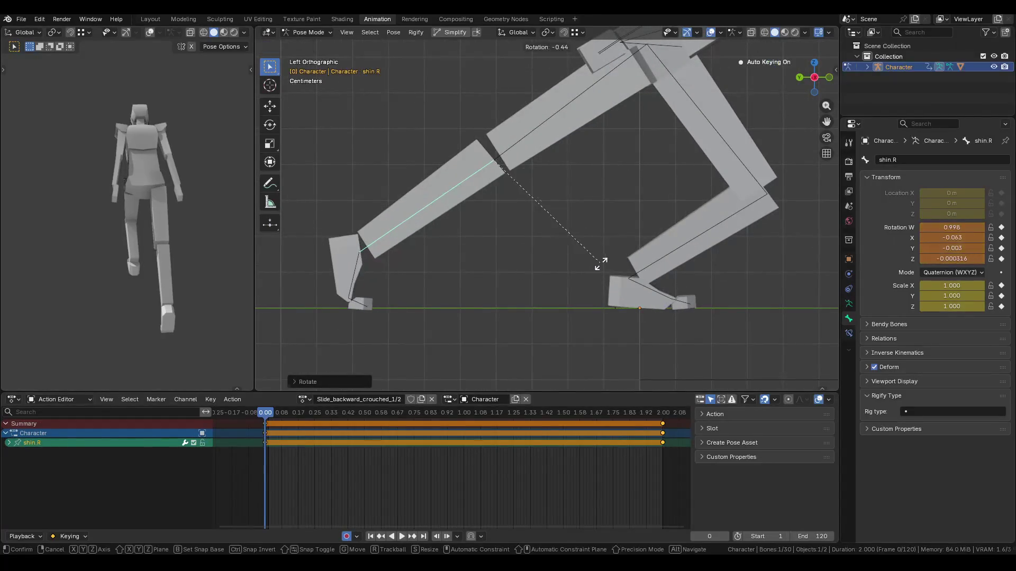
left_click(582, 273)
left_click(354, 308)
key("r")
left_click(446, 285)
key("ctrl+s")
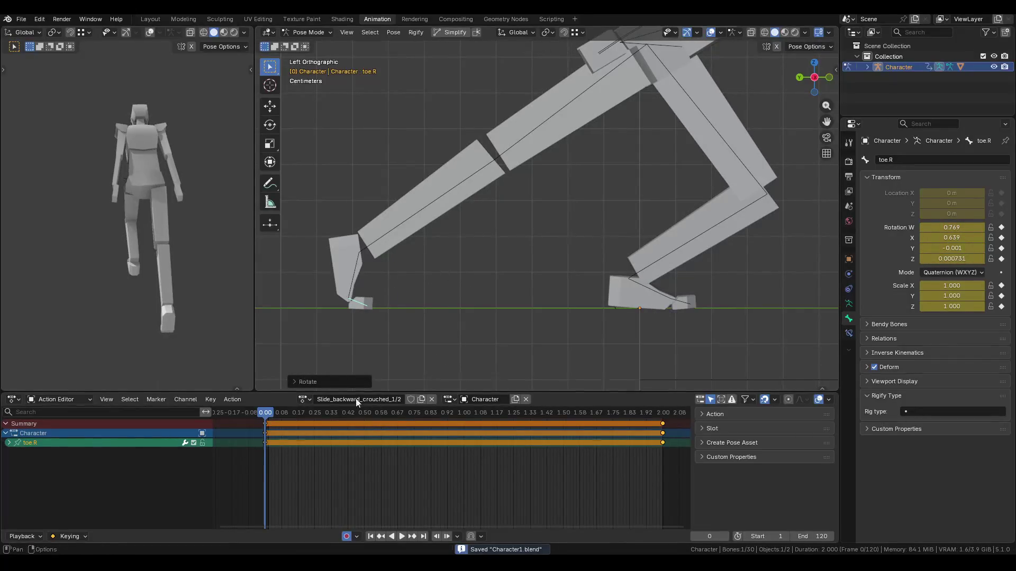
- Swing the right upper arm down and lean the torso via spine.002 and spine.001
scroll(514, 273, "down", 5)
left_click(571, 154)
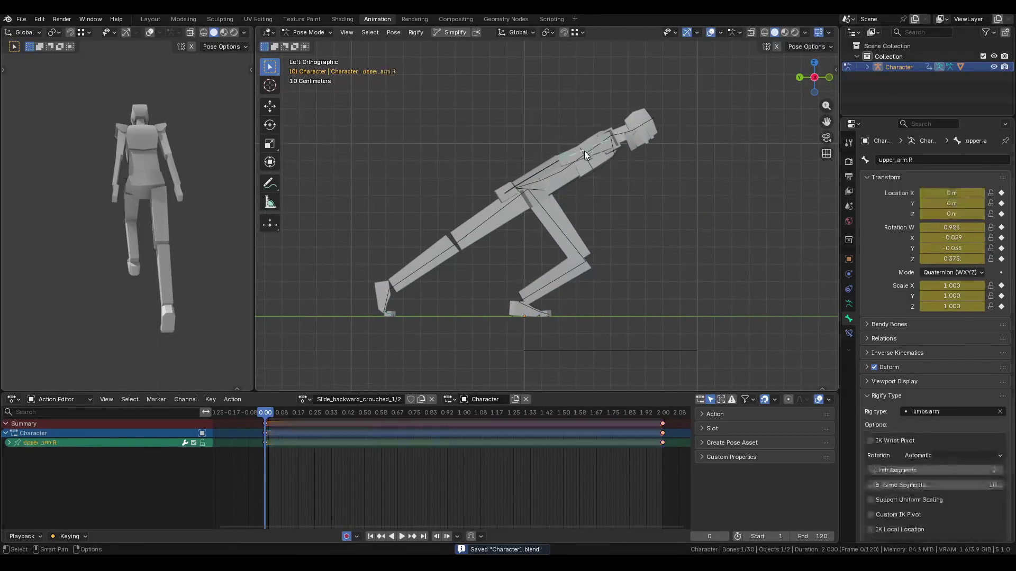
key("r")
left_click(653, 138)
left_click(579, 170)
key("r")
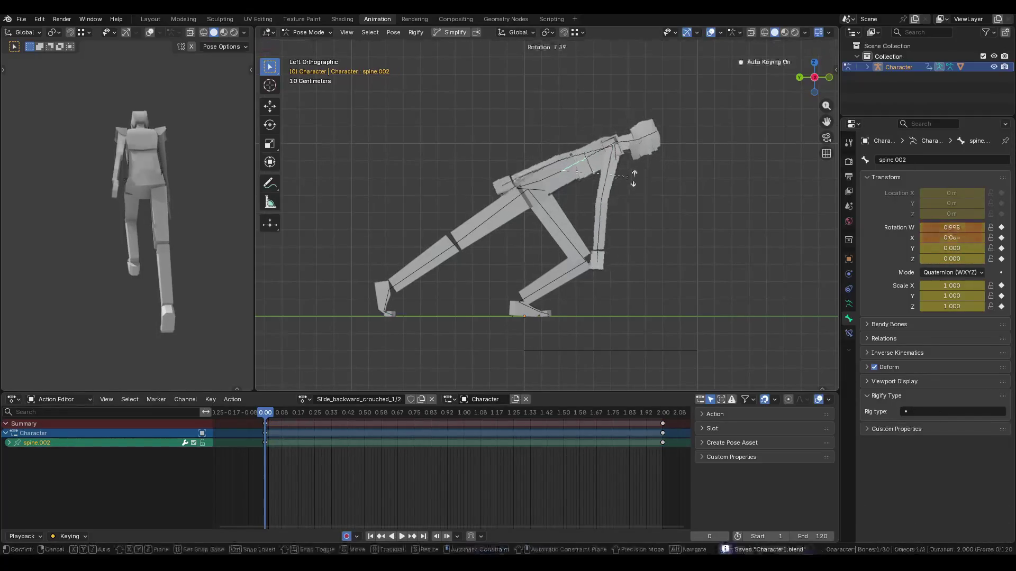
left_click(640, 192)
left_click(559, 182)
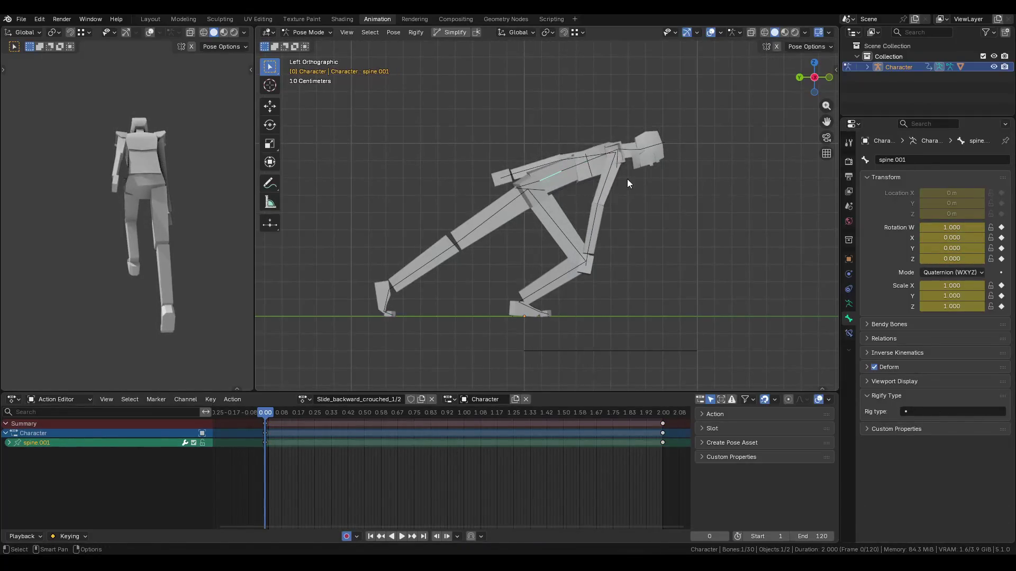
key("r")
left_click(643, 189)
- Swing the left upper arm downward
key("alt+a")
left_click(586, 167)
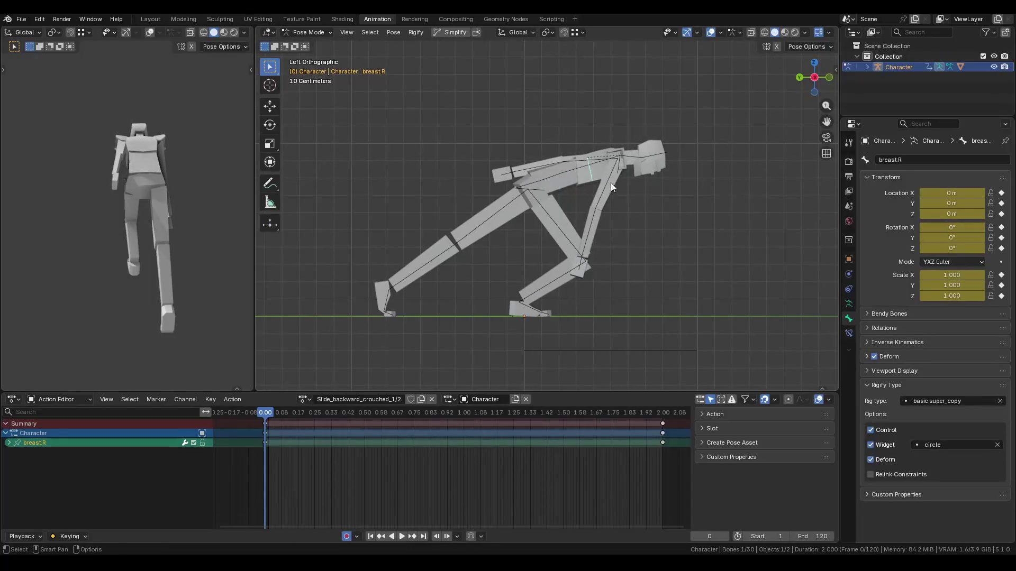
left_click(580, 159)
key("r")
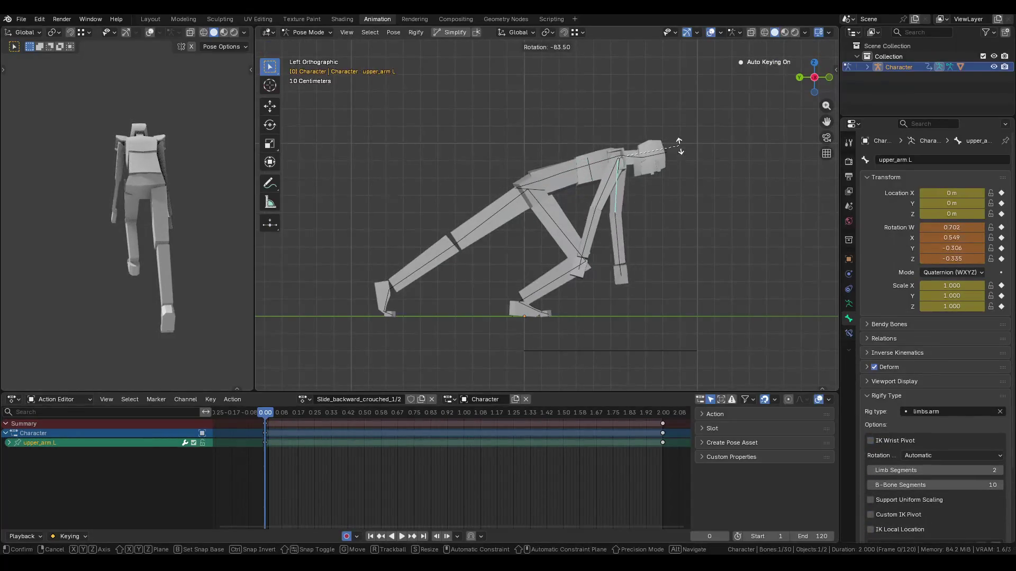
left_click(679, 146)
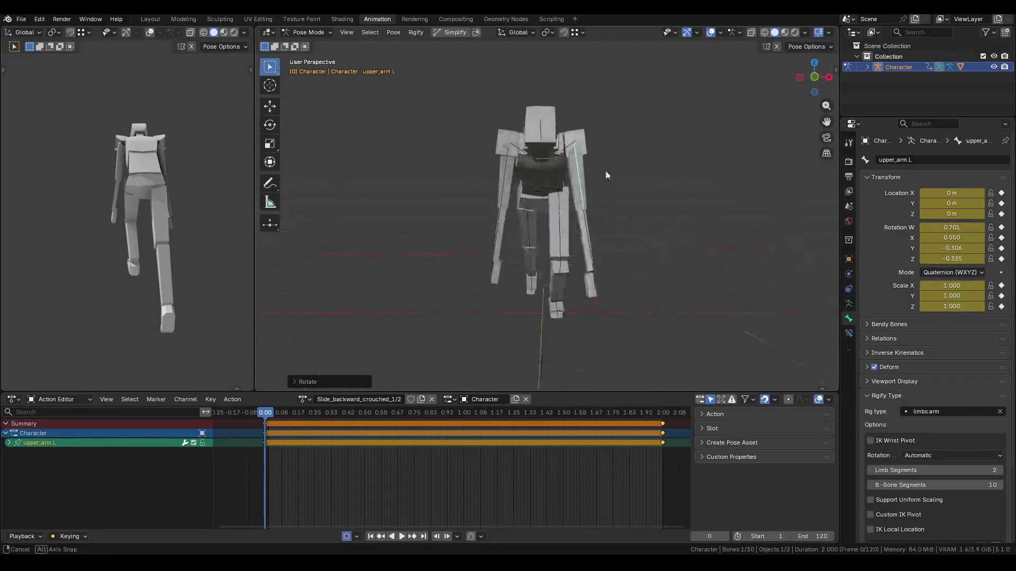
- Re-rotate the left upper arm and adjust the right upper arm several times
key("r")
left_click(637, 159)
left_click(478, 173)
key("r")
key("r")
left_click(595, 138)
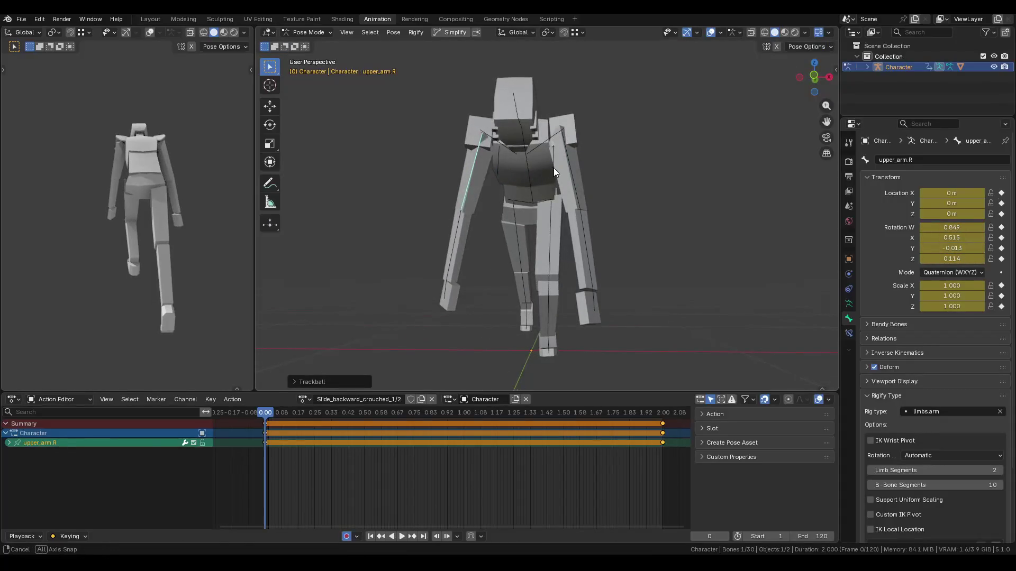
key("r")
left_click(595, 138)
mouse_move(201, 183)
left_mouse_down()
mouse_move(59, 155)
mouse_move(206, 161)
mouse_move(230, 193)
mouse_move(87, 150)
mouse_move(204, 179)
left_mouse_up()
key("r")
left_click(191, 168)
- Bend and rotate the right forearm, then rotate the left forearm
mouse_move(496, 227)
left_mouse_down()
mouse_move(651, 255)
mouse_move(608, 259)
mouse_move(513, 201)
left_mouse_up()
left_click(646, 266)
key("r")
left_click(582, 259)
key("r")
key("r")
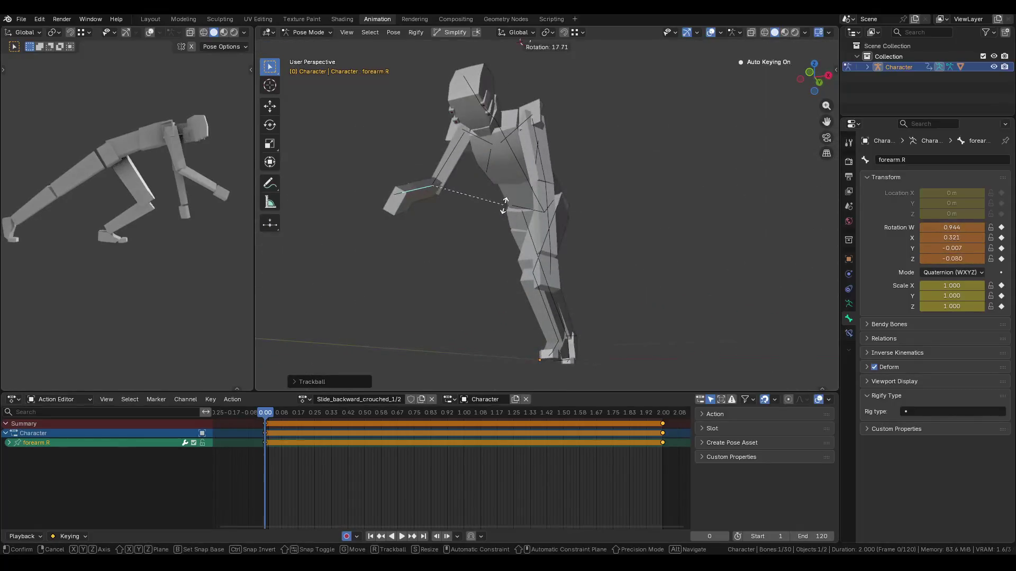
left_click(445, 172)
left_click_drag(445, 173, 476, 174)
left_click(478, 125)
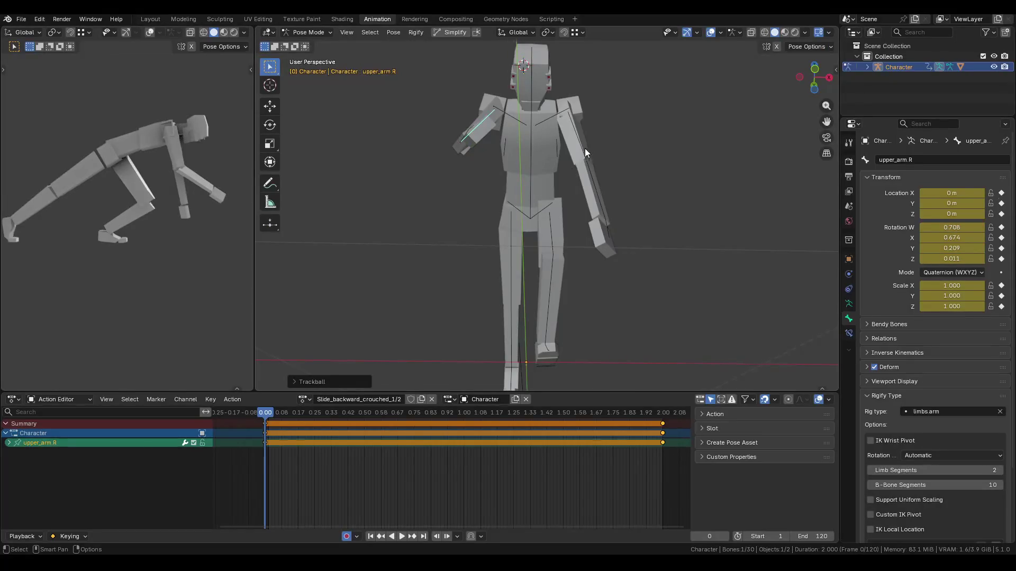
left_click_drag(587, 148, 557, 157)
left_click(564, 182)
key("r")
key("r")
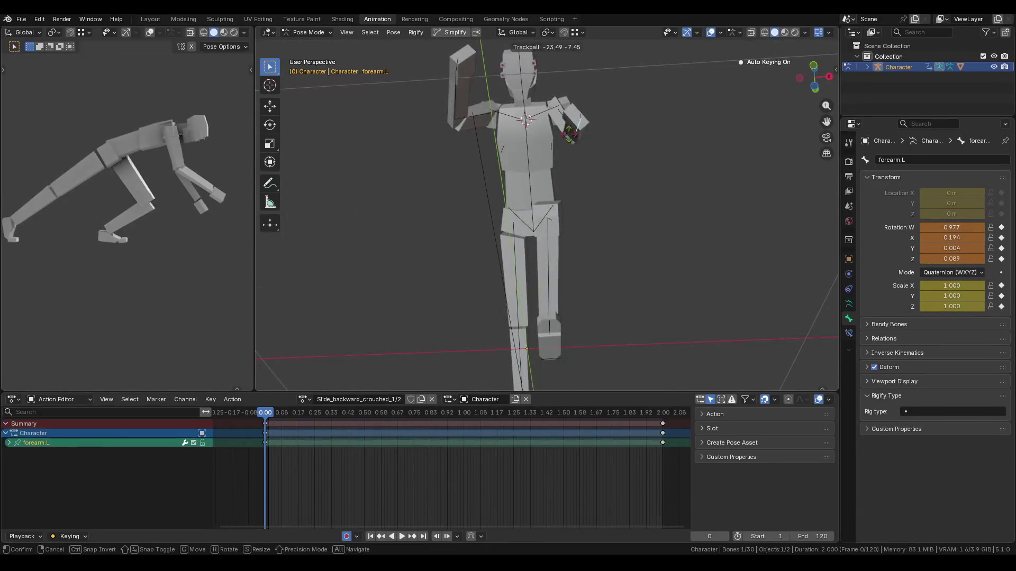
left_click(565, 136)
- Check the arm pose from other angles, save Character1.blend, and select the spine.004 head bone
mouse_move(230, 167)
left_mouse_down()
mouse_move(61, 164)
mouse_move(122, 152)
left_mouse_up()
mouse_move(279, 151)
left_mouse_down()
mouse_move(418, 195)
mouse_move(449, 149)
mouse_move(501, 201)
mouse_move(510, 182)
mouse_move(446, 147)
mouse_move(466, 129)
left_mouse_up()
key("ctrl+s")
left_click(466, 129)
left_click_drag(389, 139, 566, 152)
left_click(572, 154)
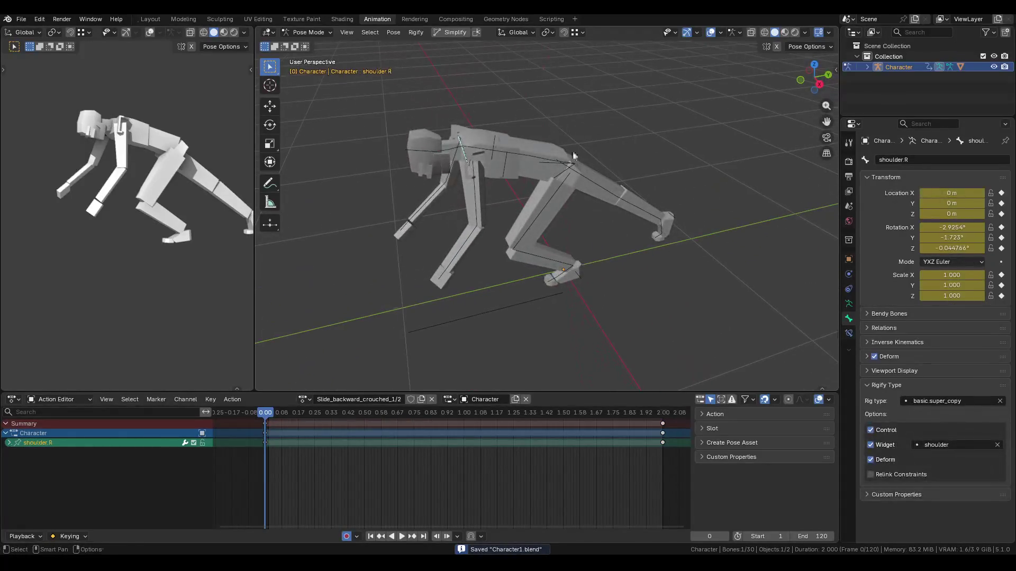
left_click(456, 149)
left_click(819, 83)
- Tilt the spine.004 head bone in Slide_backward_crouched_1/2 and save
key("r")
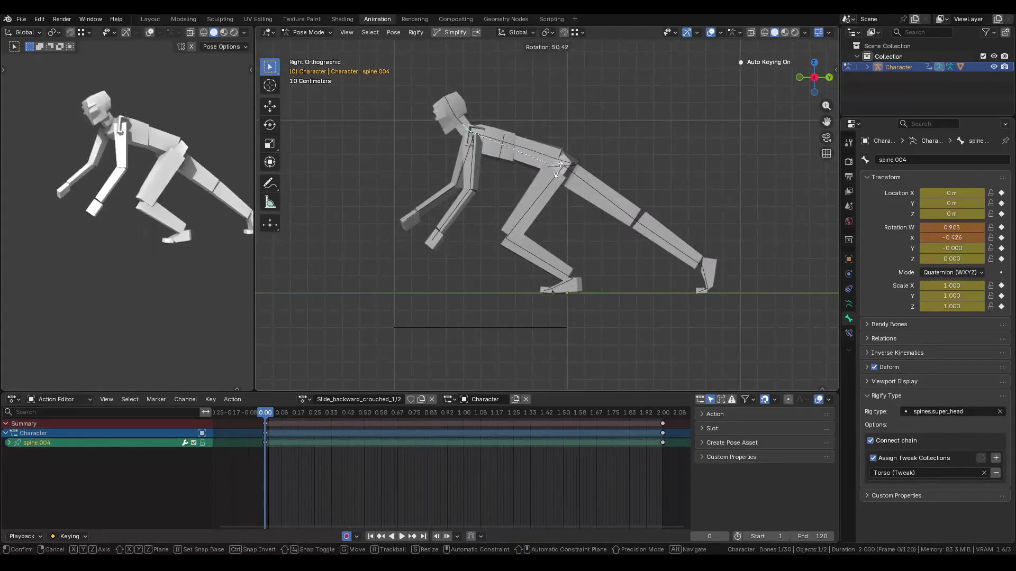
left_click(552, 165)
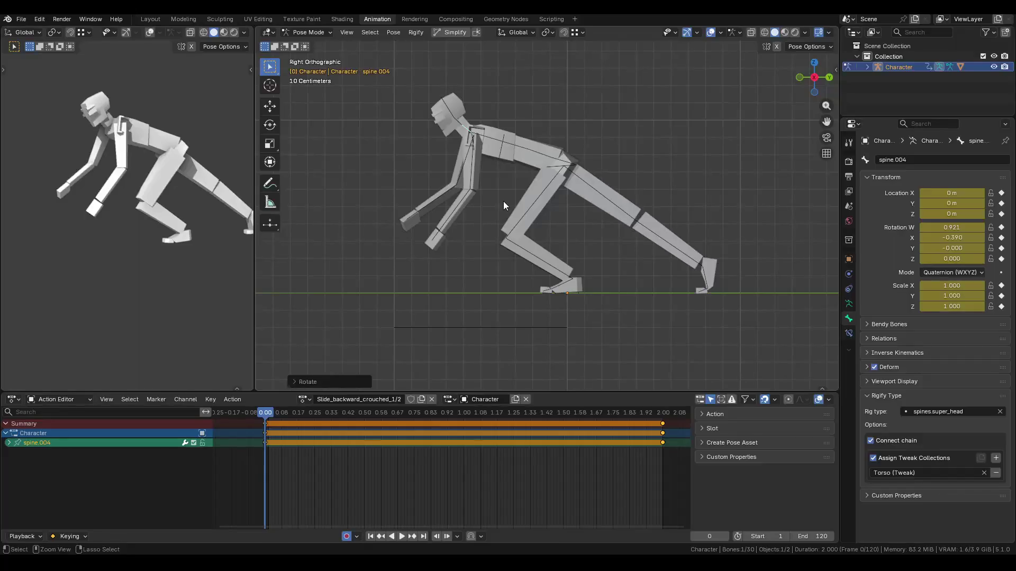
key("ctrl+s")
- Switch to Slide_backward_crouched_1/1, tilt its head bone forward, and save
left_click(310, 401)
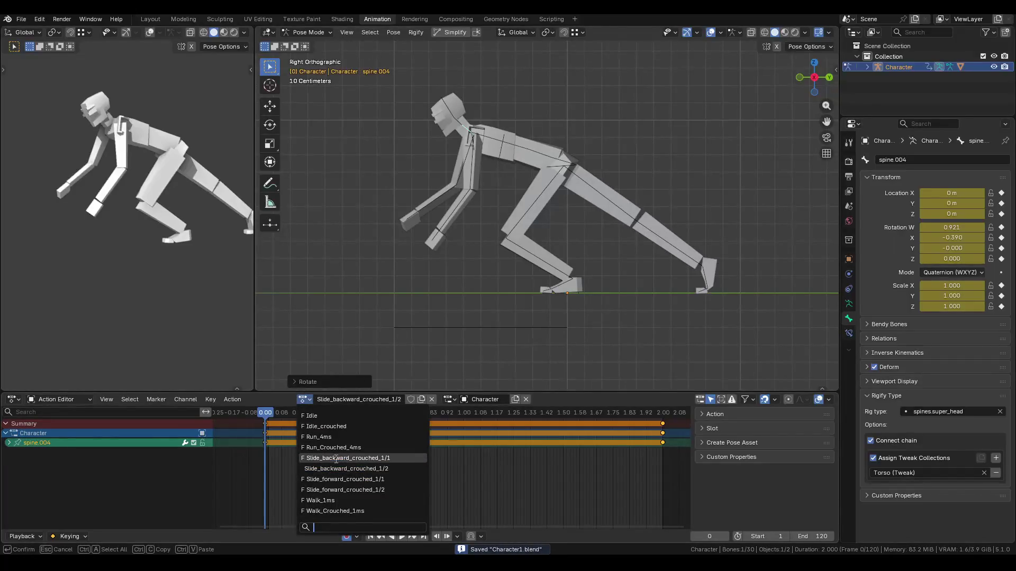
left_click(305, 400)
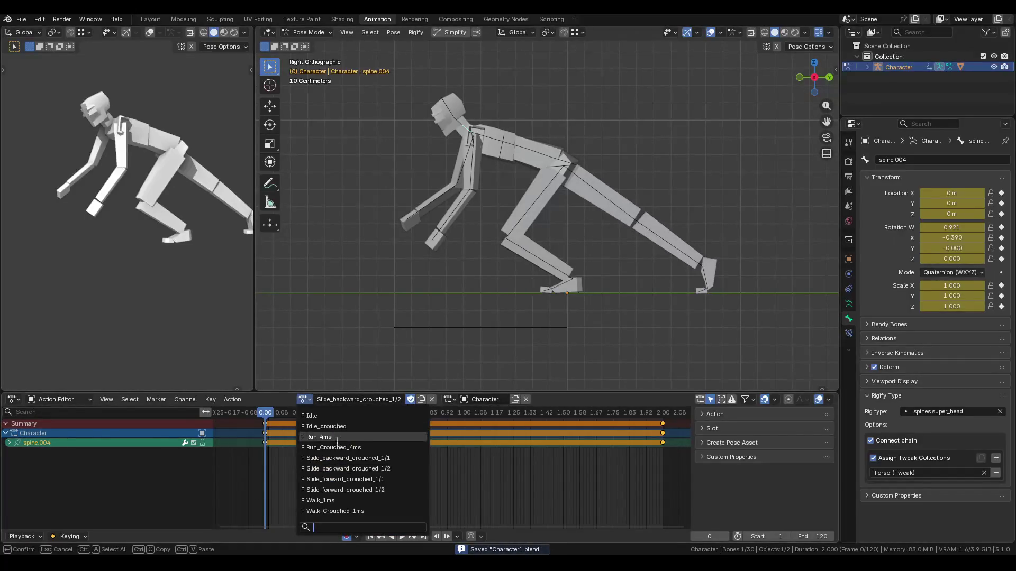
left_click(344, 458)
key("r")
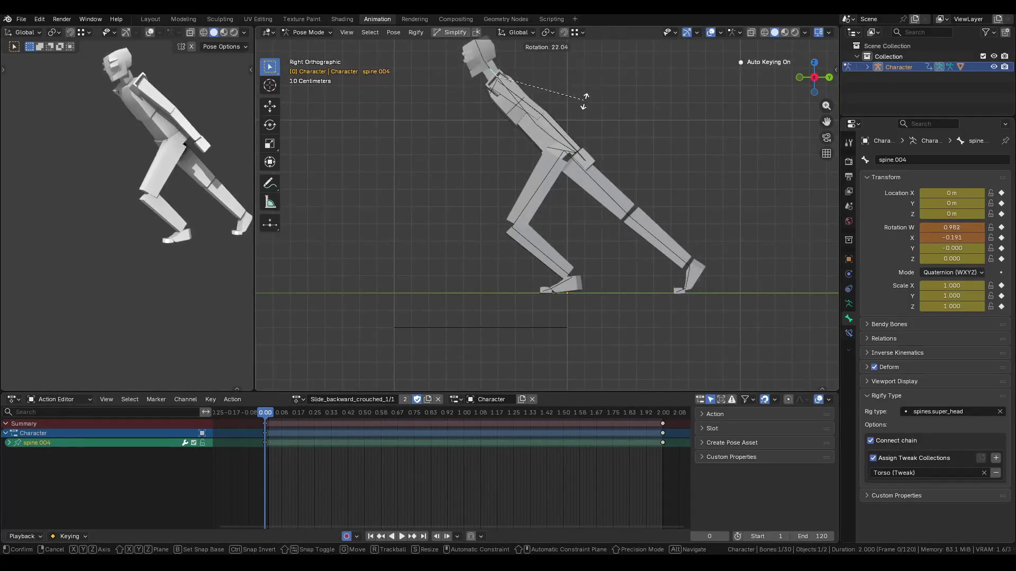
left_click(580, 126)
key("ctrl+s")
- Make Slide_backward_crouched_1/2 the active action again
mouse_move(93, 205)
left_mouse_down()
mouse_move(221, 167)
mouse_move(186, 189)
mouse_move(182, 204)
left_mouse_up()
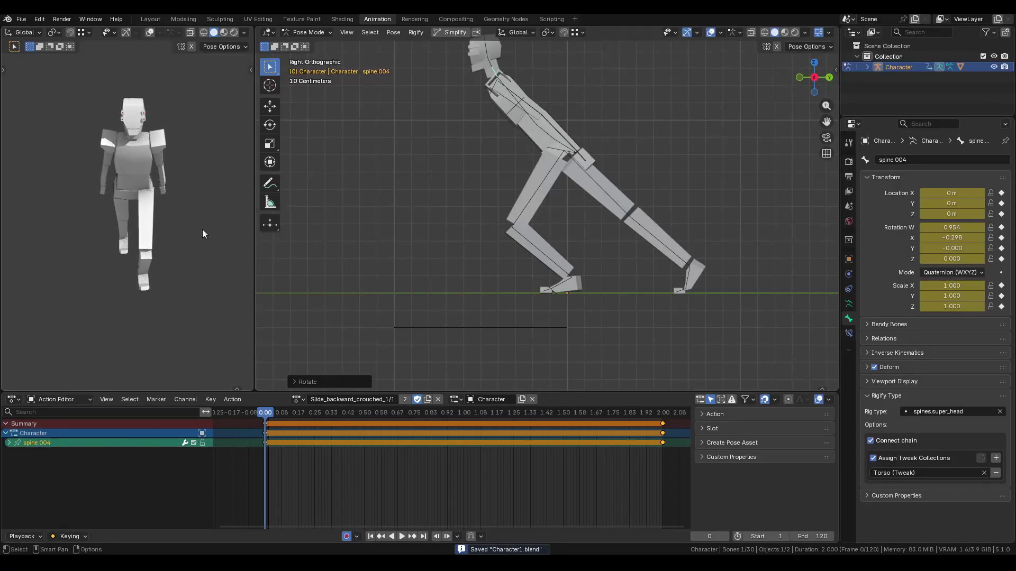
left_click(298, 399)
left_click(338, 464)
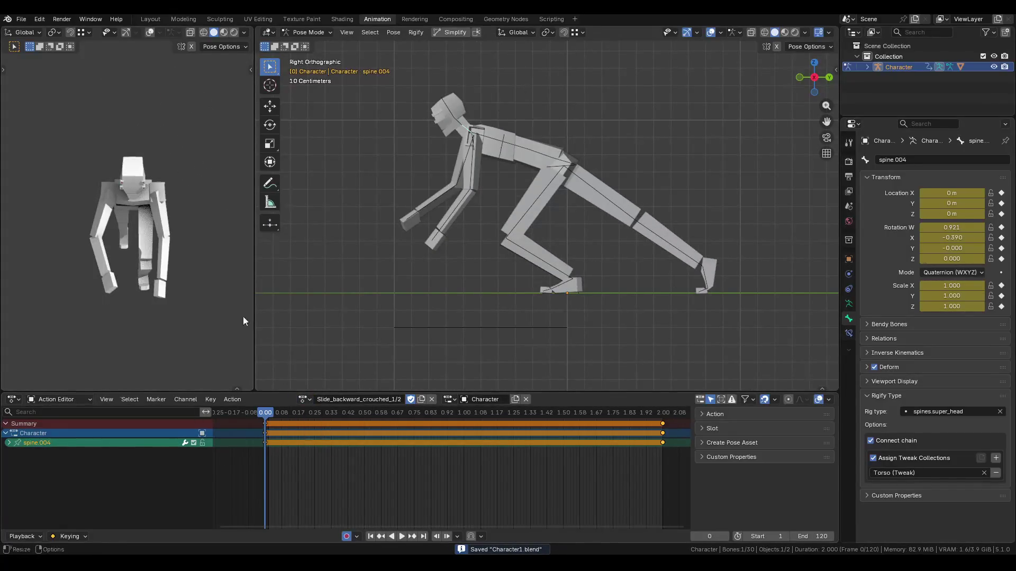
left_click_drag(182, 204, 151, 177)
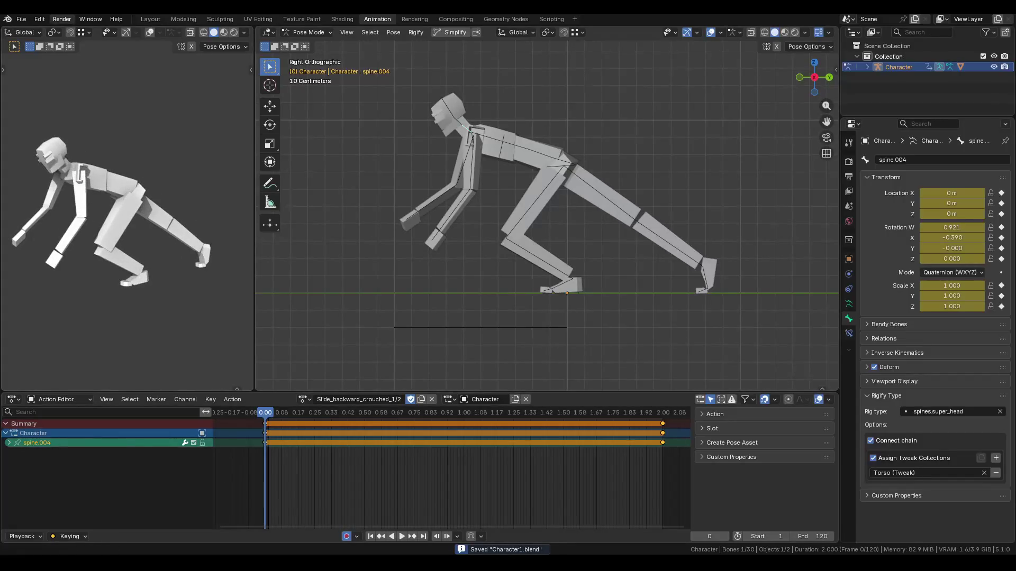
left_click(20, 19)
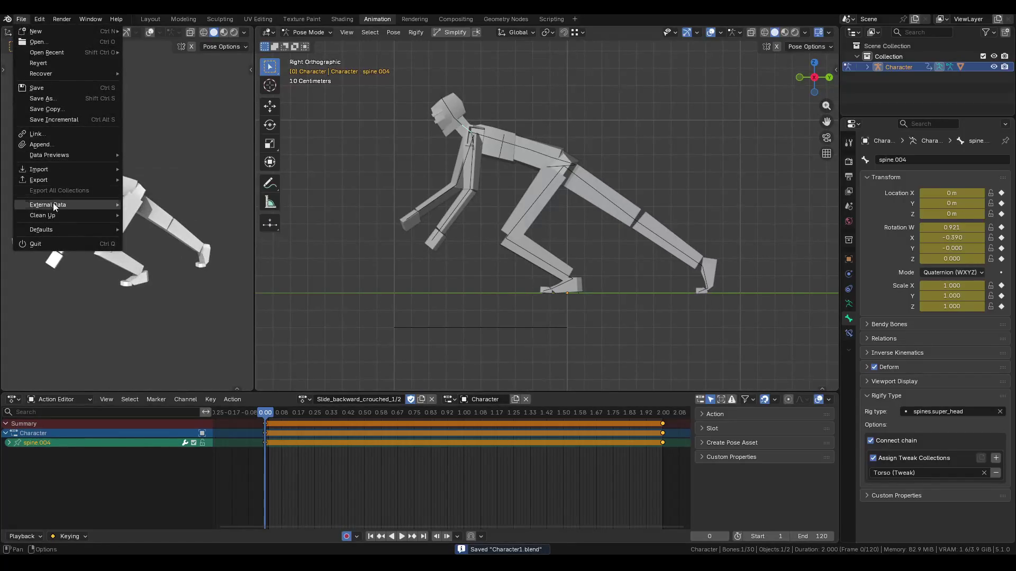
- Export the character as glTF 2.0 over Character1.glb, save the .blend, and return to Godot
mouse_move(52, 180)
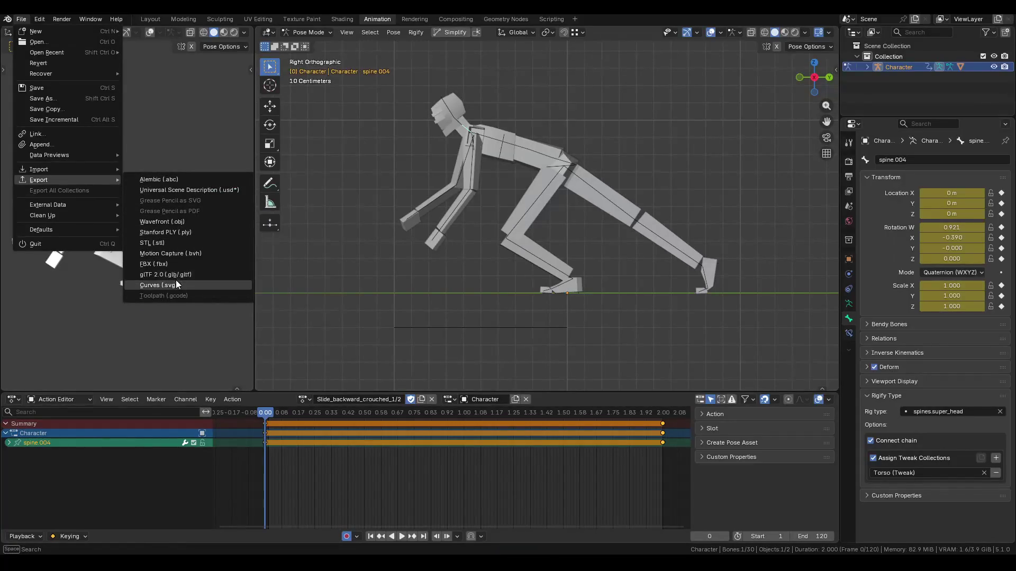
left_click(176, 274)
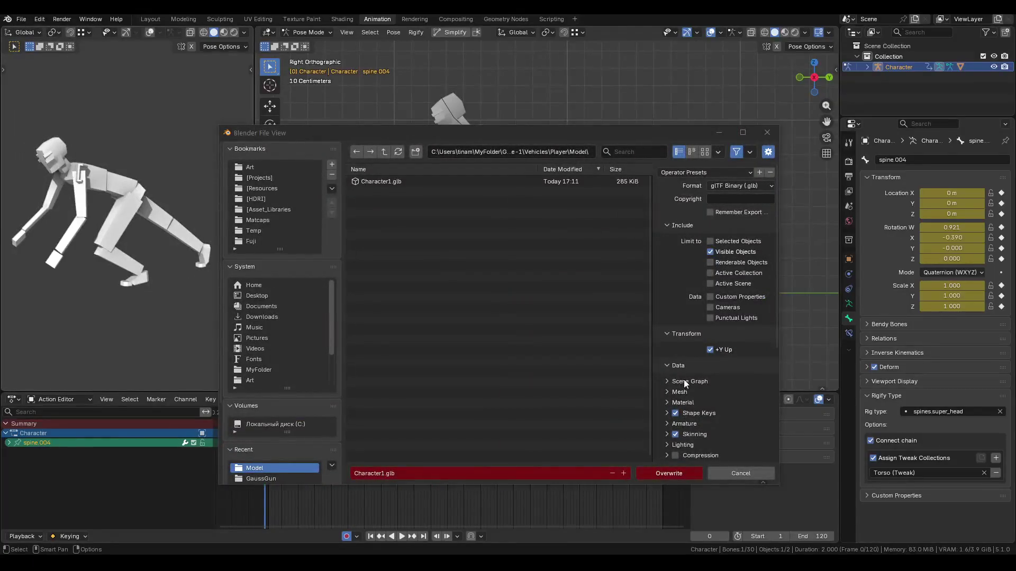
scroll(684, 380, "down", 6)
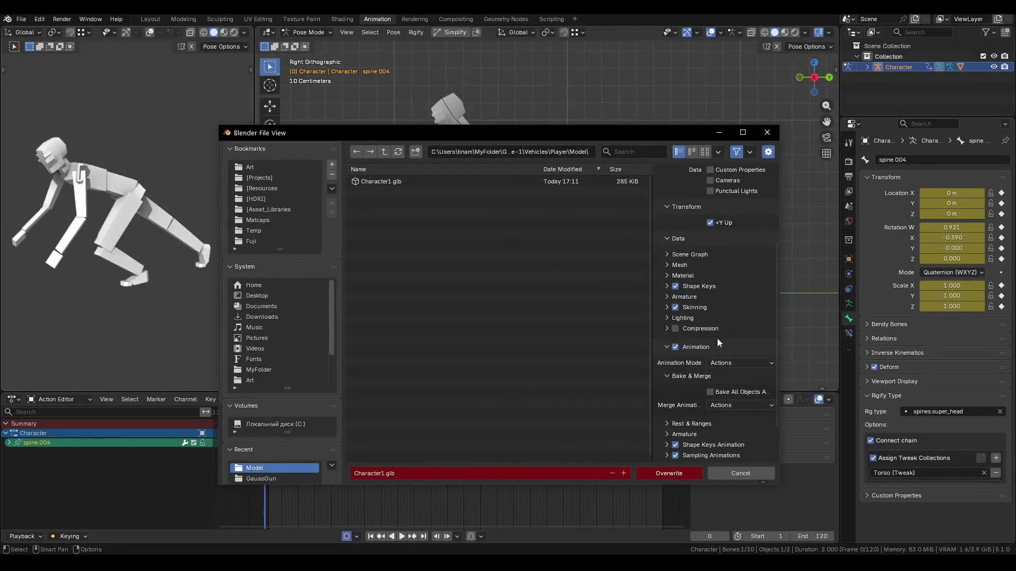
left_click(692, 255)
left_click(692, 255)
left_click(683, 263)
left_click(683, 263)
left_click(682, 263)
left_click(683, 259)
left_click(670, 475)
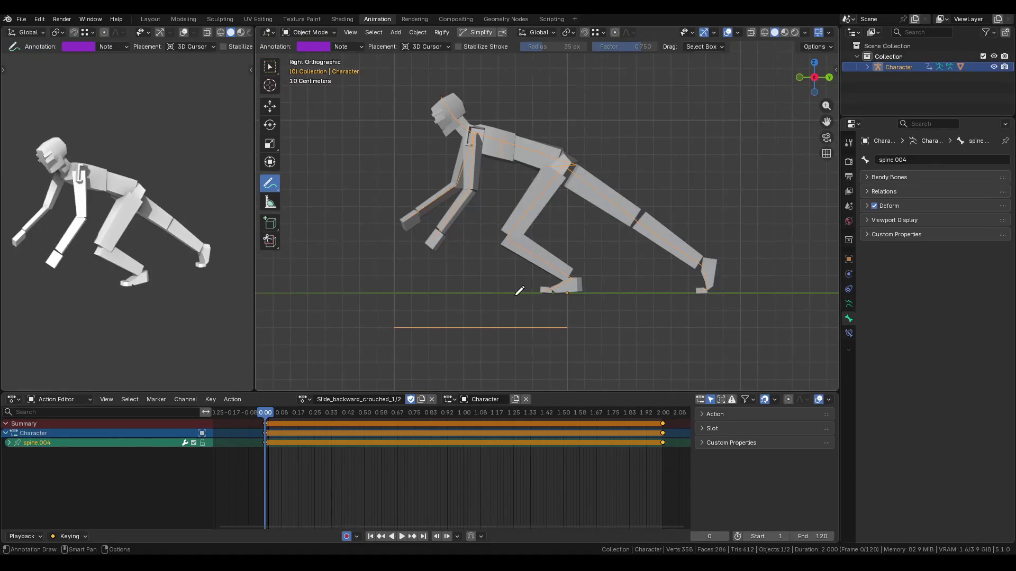
key("ctrl+s")
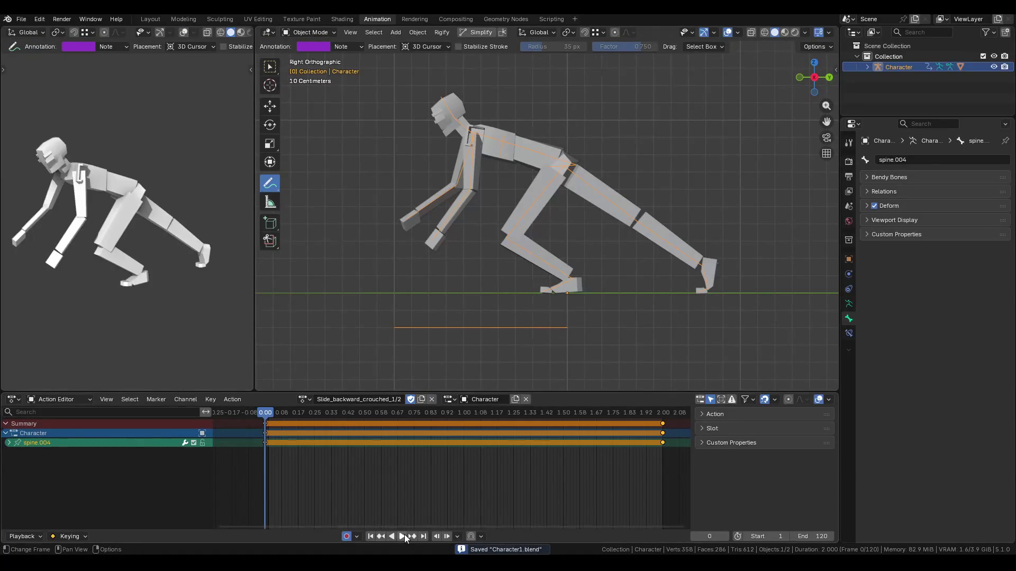
key("alt+Tab")
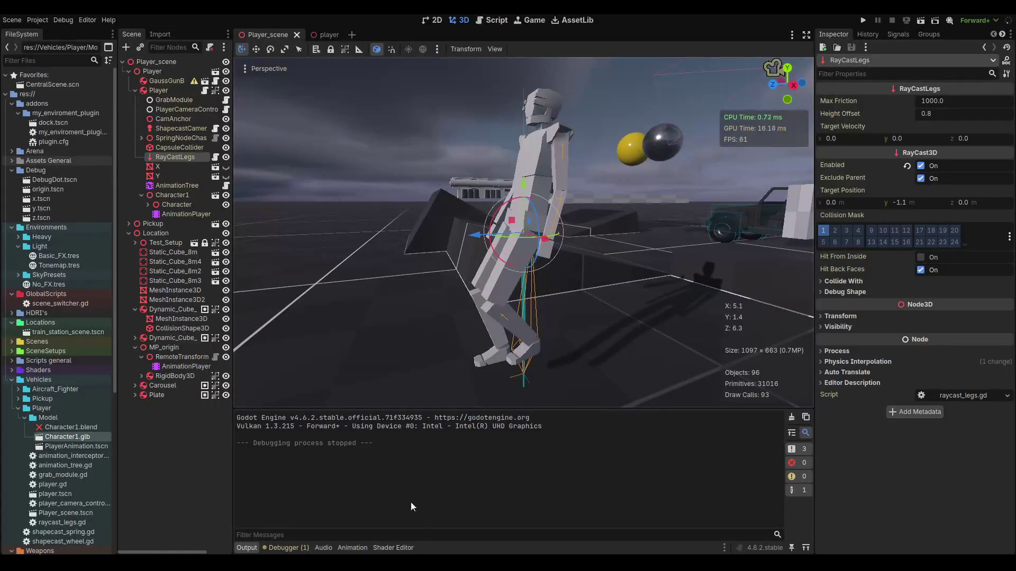
- Close the sticky notes, go to the player scene, and open the AnimationTree's BlendSpace2D
key("alt+Tab")
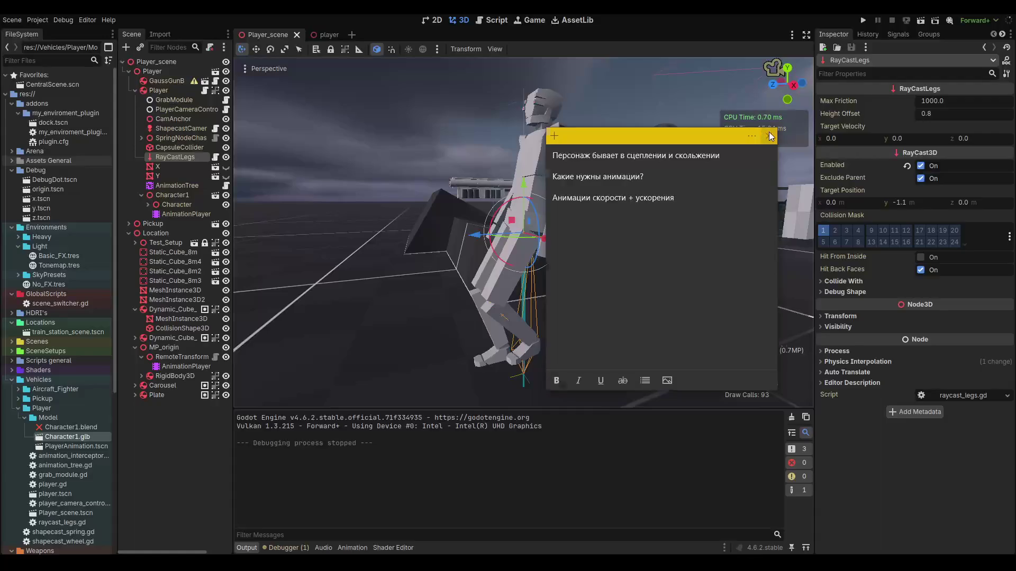
left_click(767, 135)
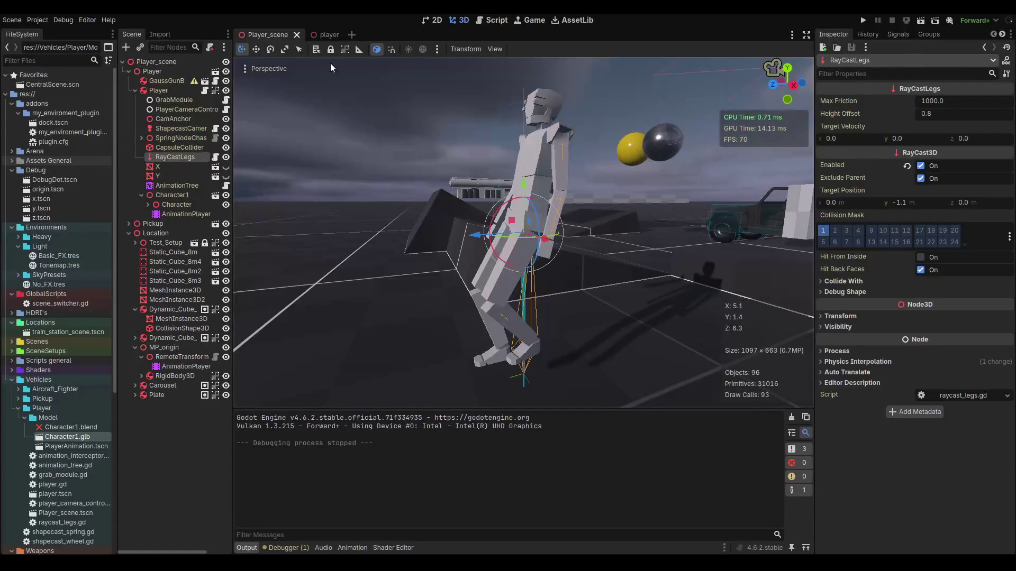
left_click(316, 35)
scroll(529, 136, "up", 3)
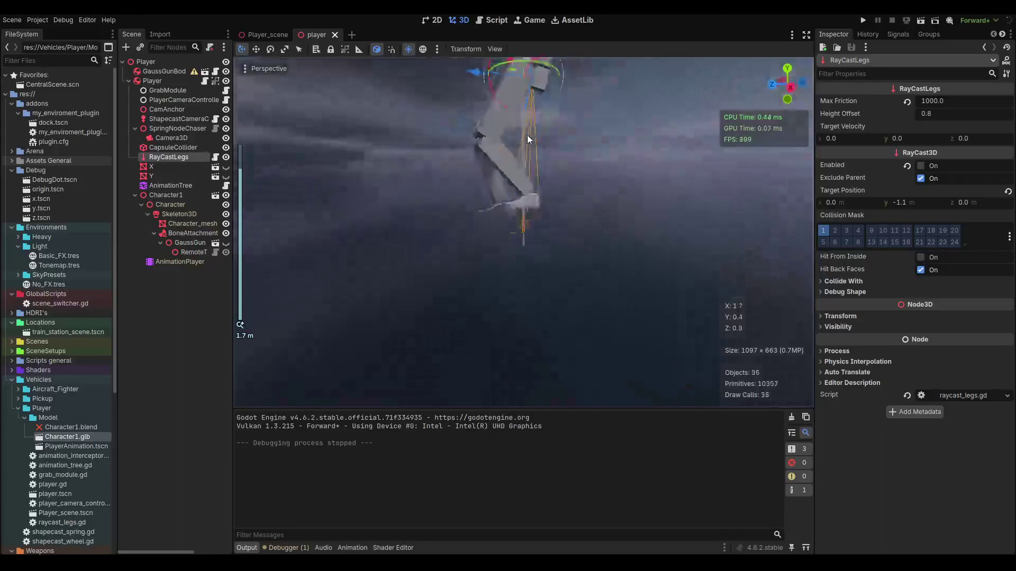
left_click(192, 185)
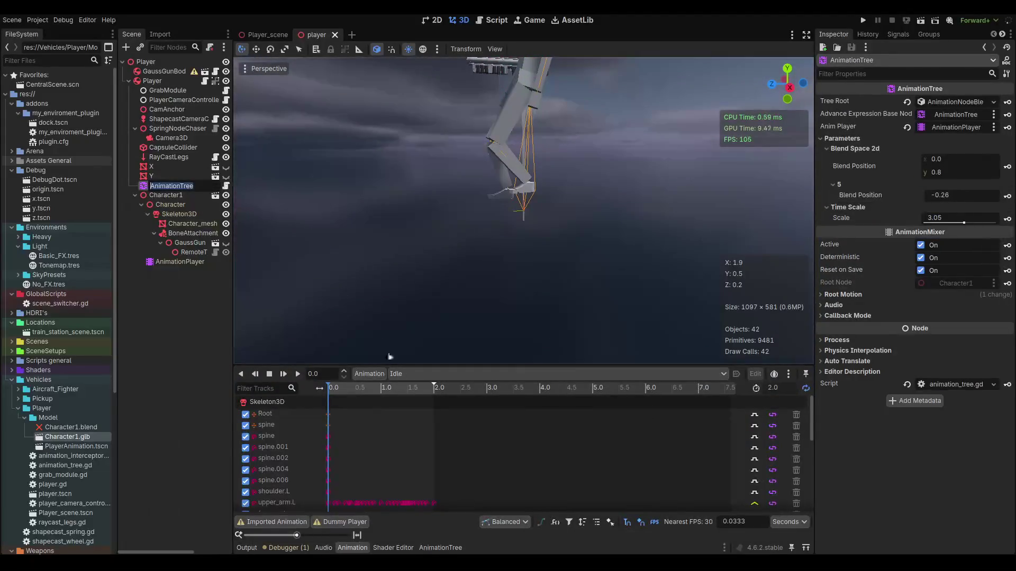
left_click(425, 548)
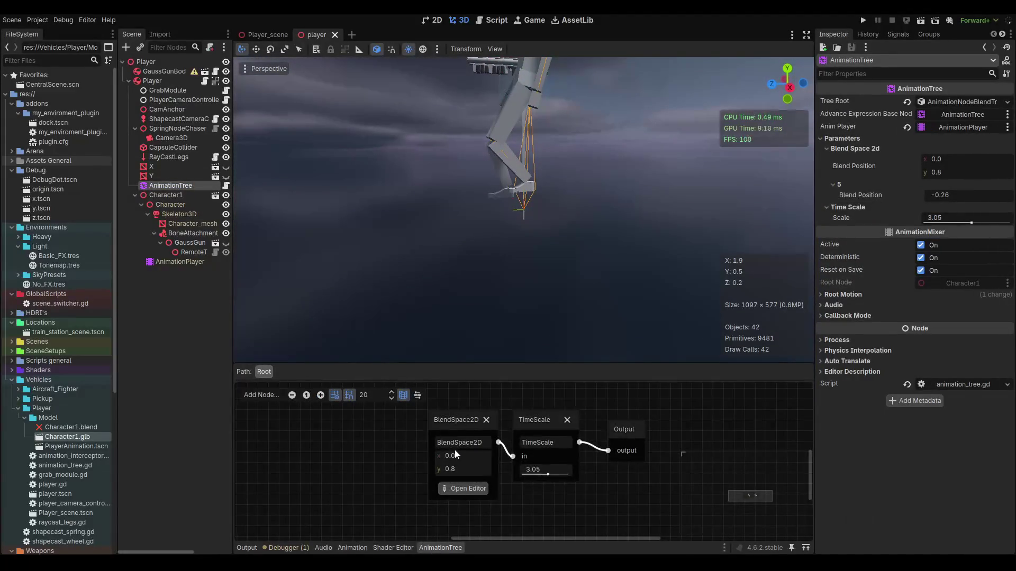
left_click(464, 488)
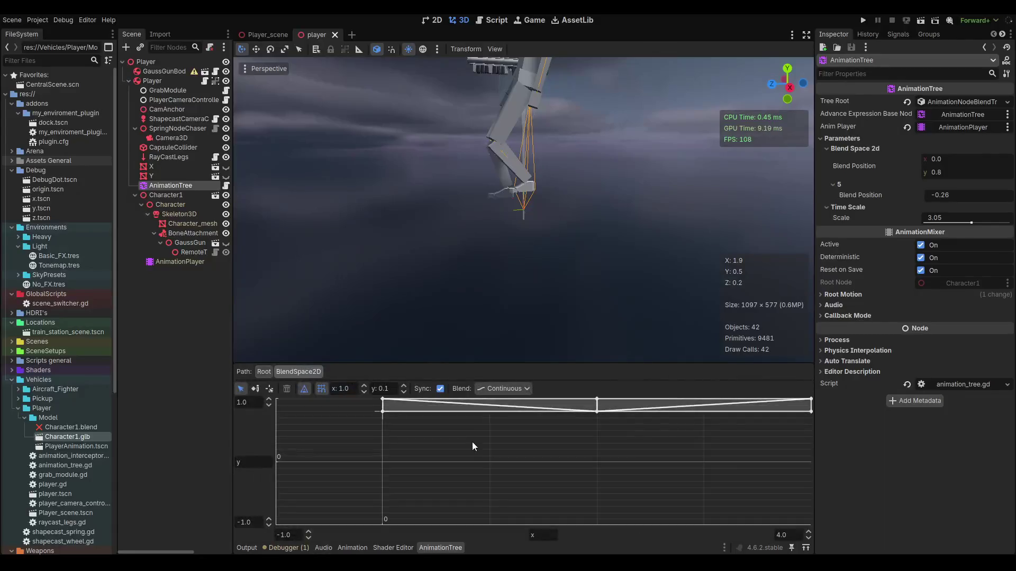
- Set blend point 5's maximum value to 2.0, then open Character1.glb's advanced import settings
double_click(380, 412)
double_click(782, 535)
type("2")
key("Return")
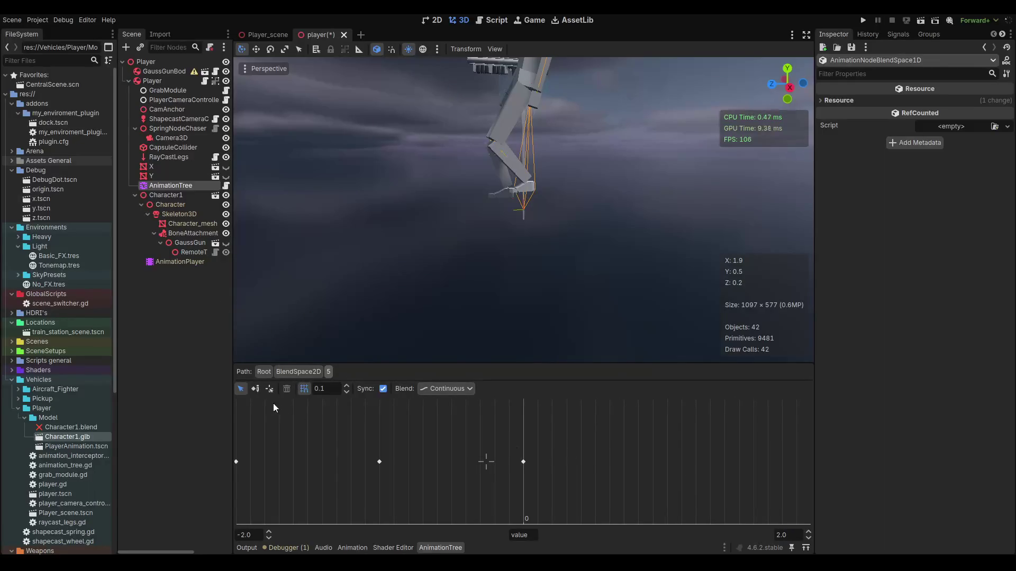
double_click(66, 436)
left_click(179, 217)
- Set Slide_backward_crouched_1_2's Loop Mode to Linear in Advanced Import Settings
left_click(186, 208)
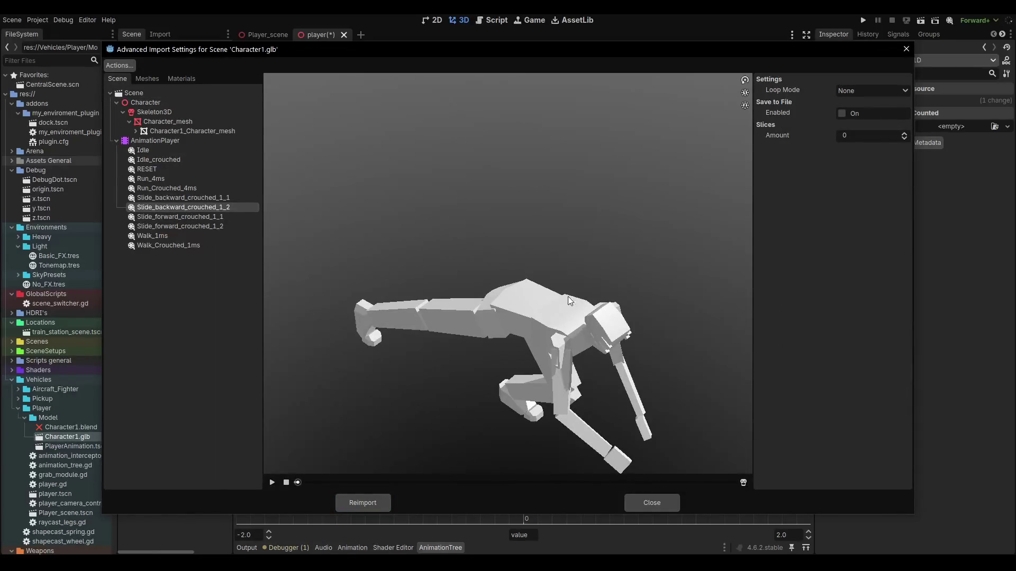
left_click(856, 85)
left_click(855, 109)
left_click(856, 92)
left_click(856, 113)
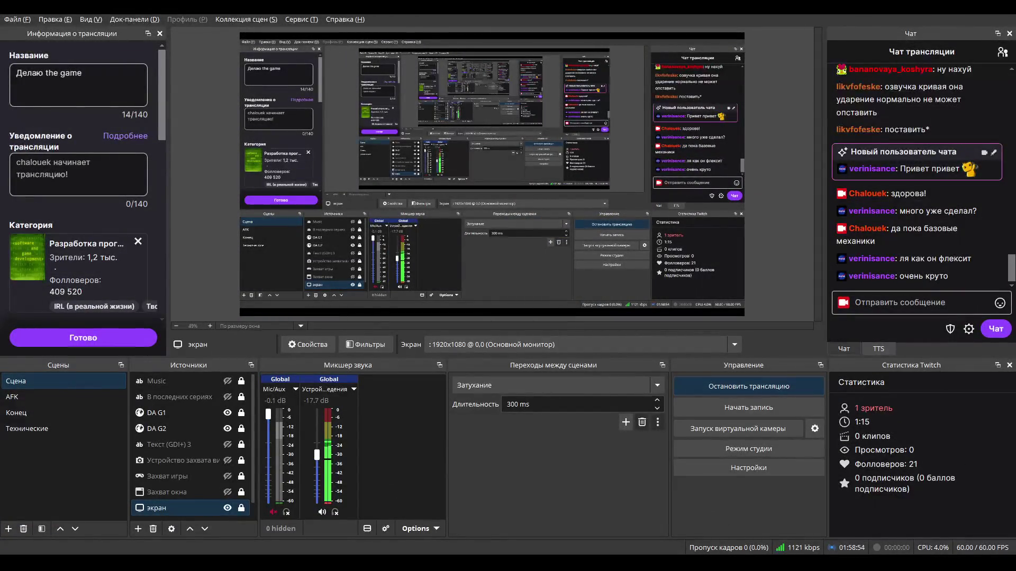
- Post a short 'спс' thank-you in the Twitch stream chat, then return to Godot
left_click(902, 300)
type("cg")
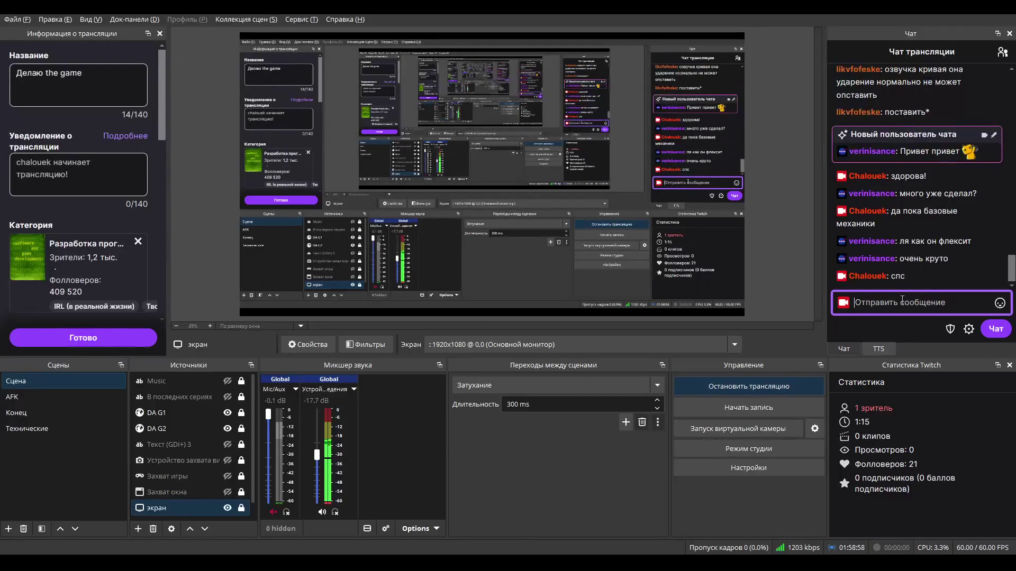
key("alt+Tab")
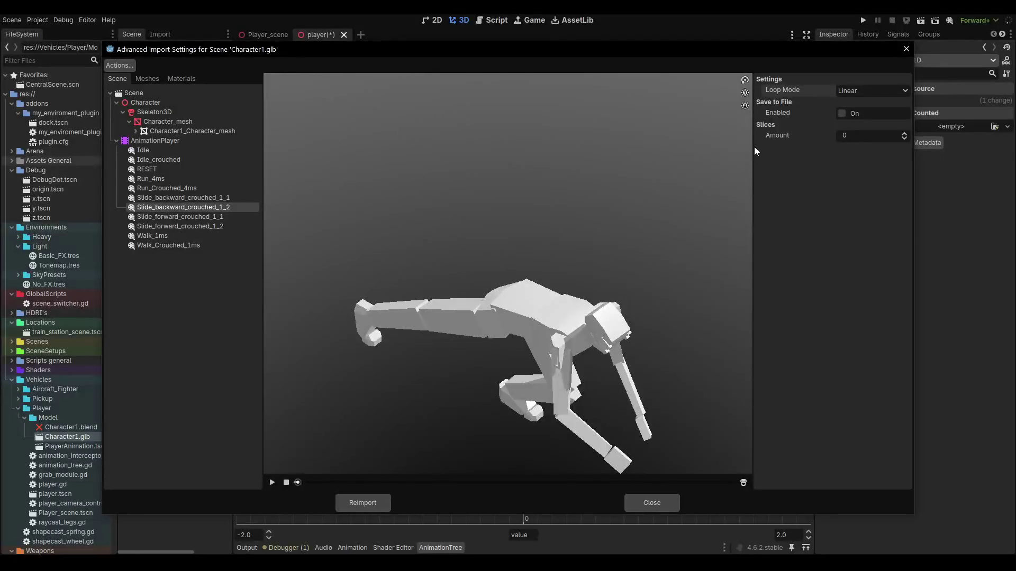
- Set Slide_backward_crouched_1_1 to Linear loop as well, reselect 1_2, and reimport Character1.glb
left_click(857, 93)
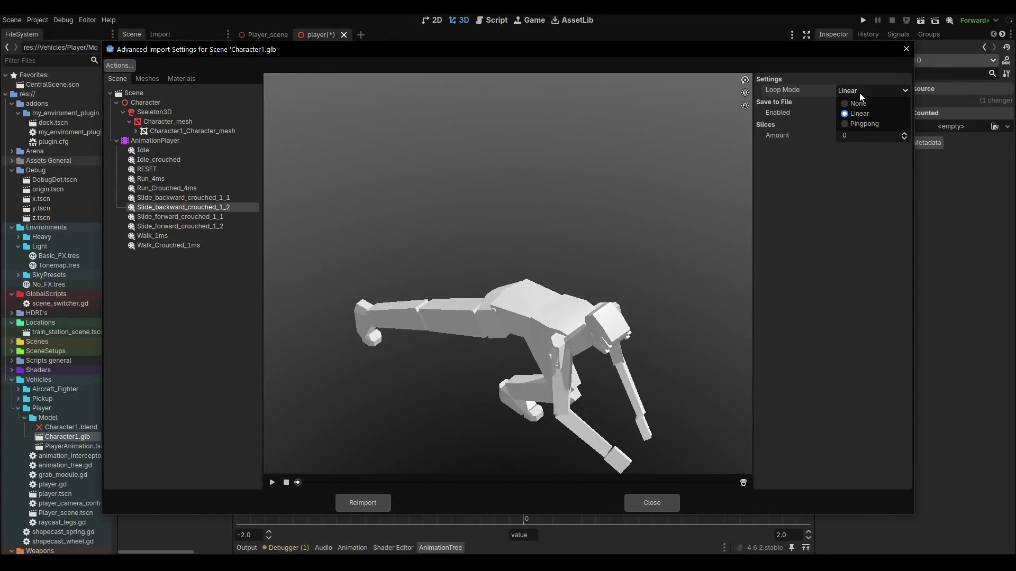
left_click(858, 103)
left_click(225, 200)
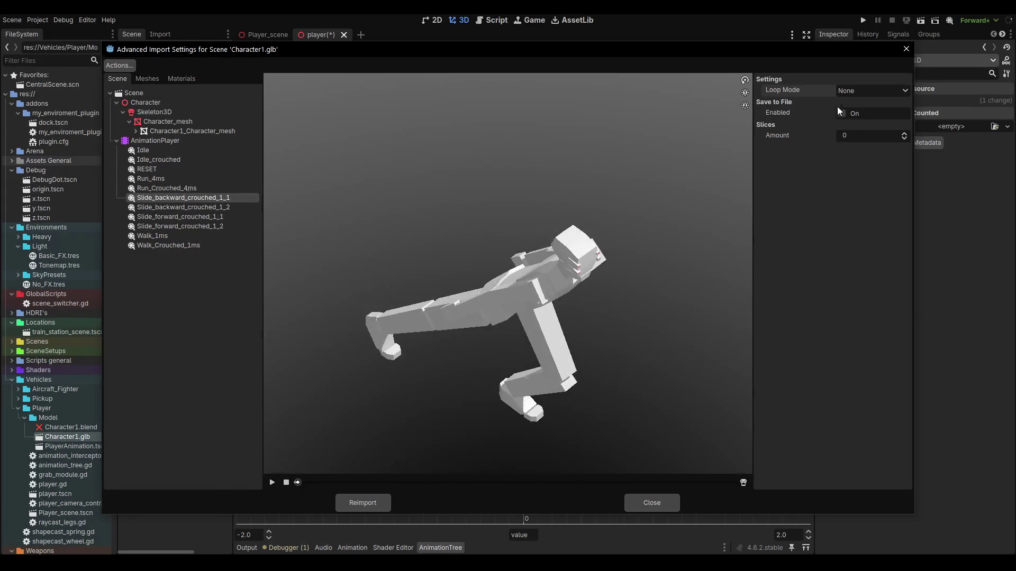
left_click(853, 91)
left_click(860, 116)
left_click(223, 207)
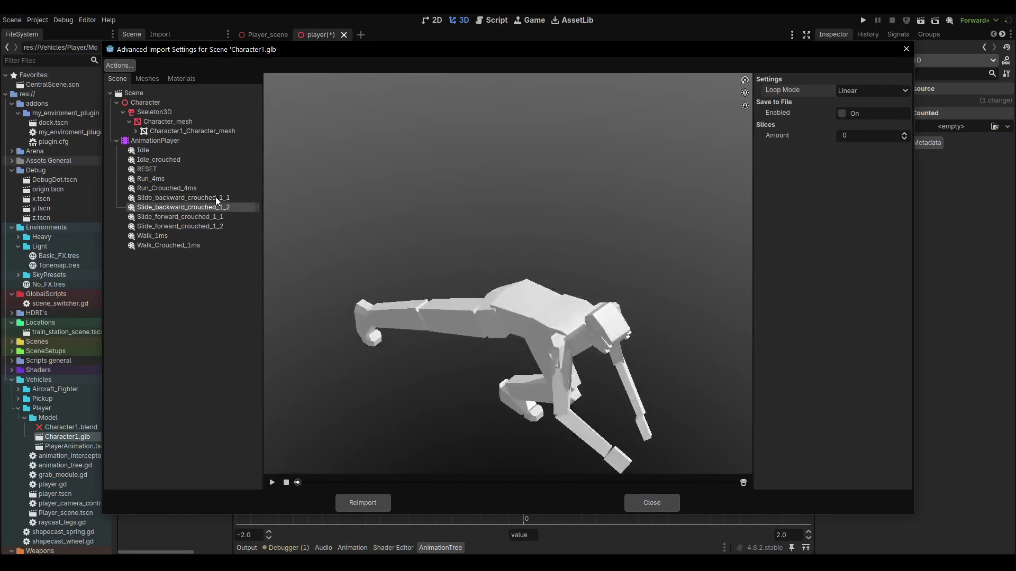
left_click(373, 507)
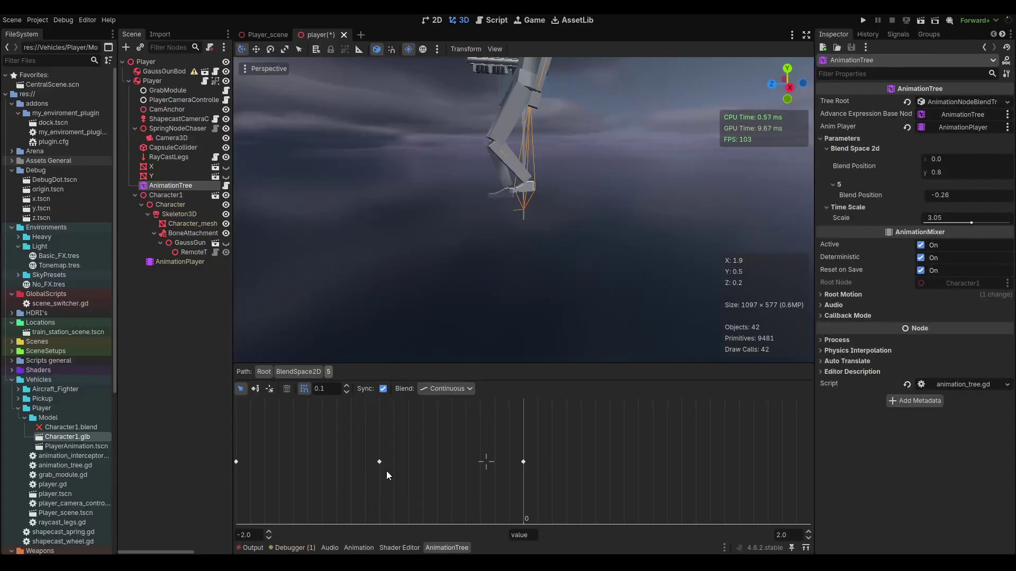
- Add a slide animation at 1.0 and Slide_backward_crouched_1_2 at 2.0, then preview the blend
left_click(252, 548)
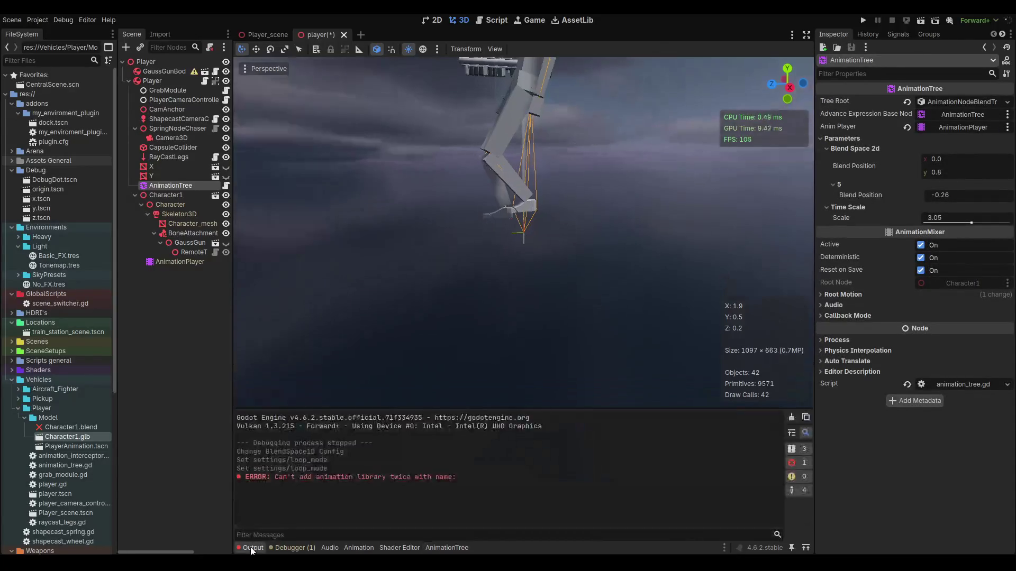
left_click(447, 549)
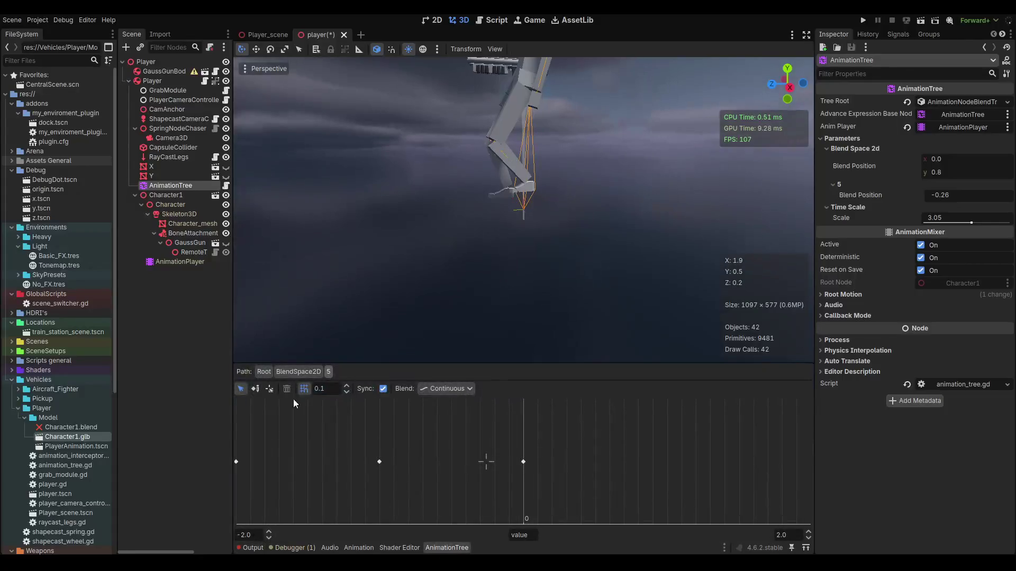
left_click(255, 389)
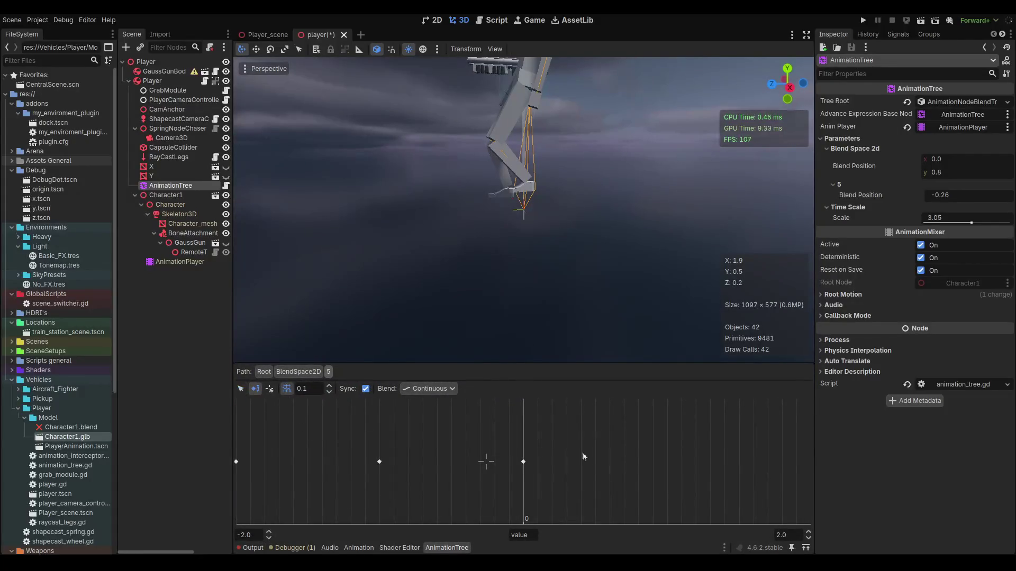
left_click(671, 457)
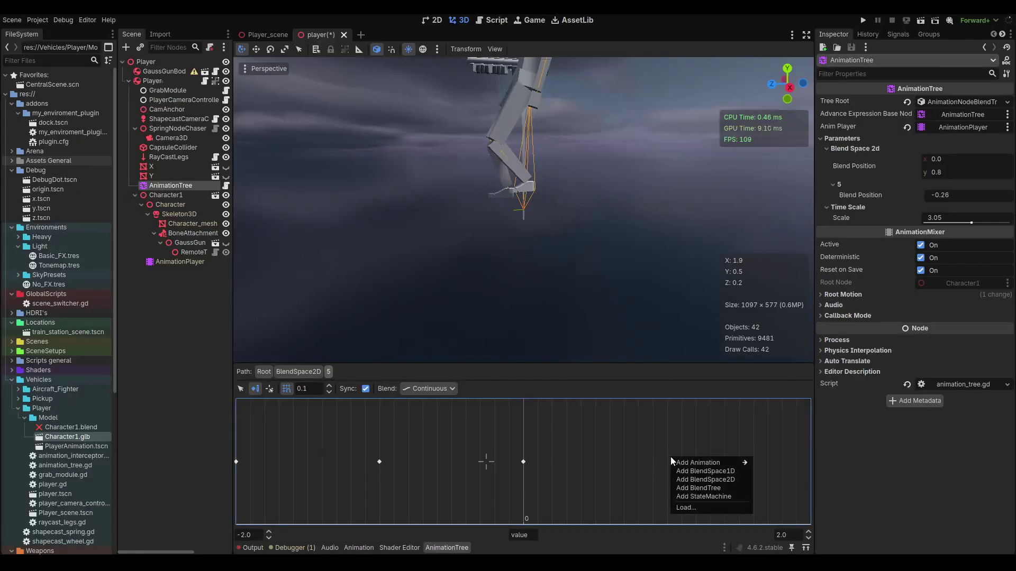
mouse_move(718, 460)
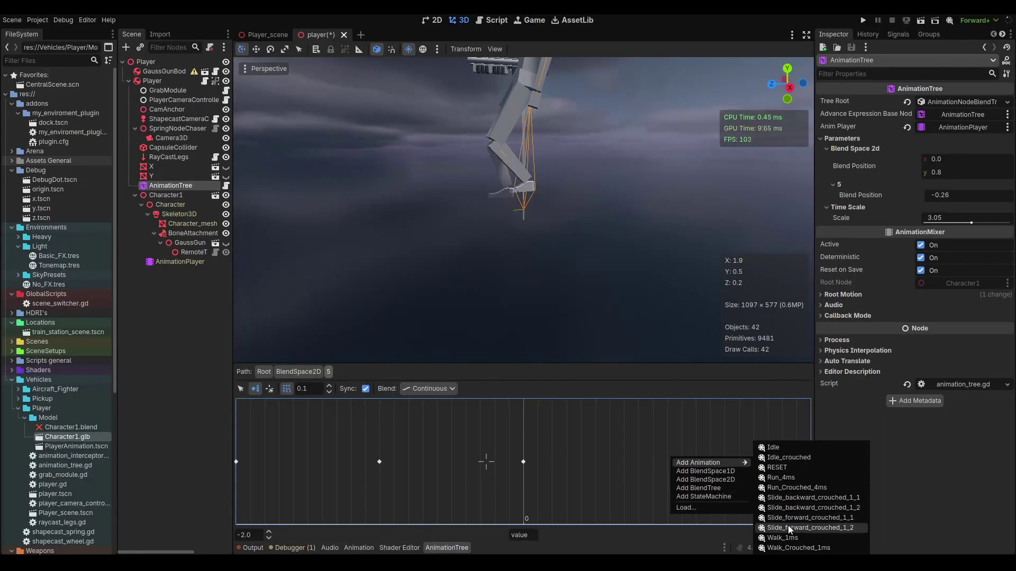
left_click(826, 498)
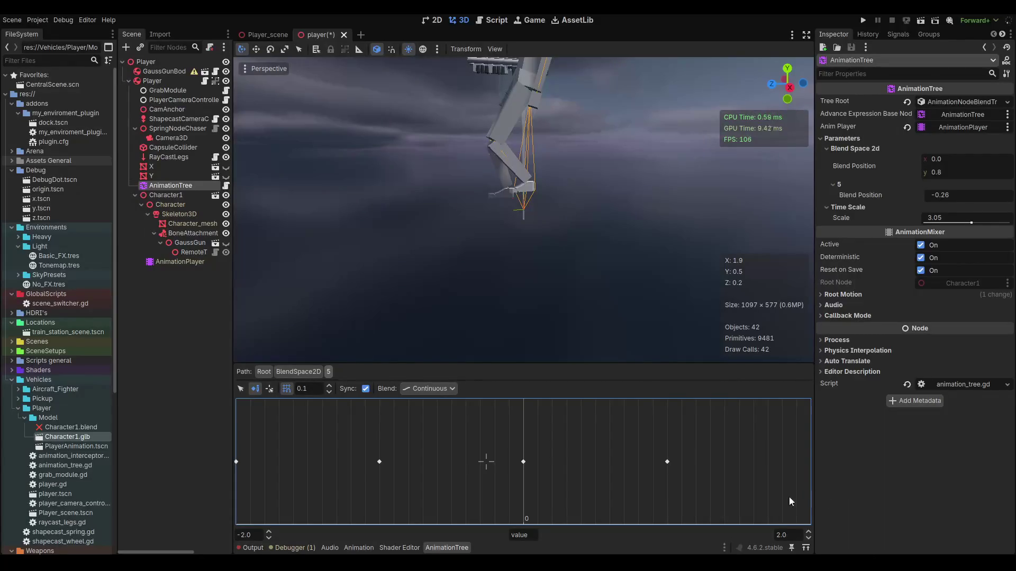
right_click(809, 461)
mouse_move(849, 467)
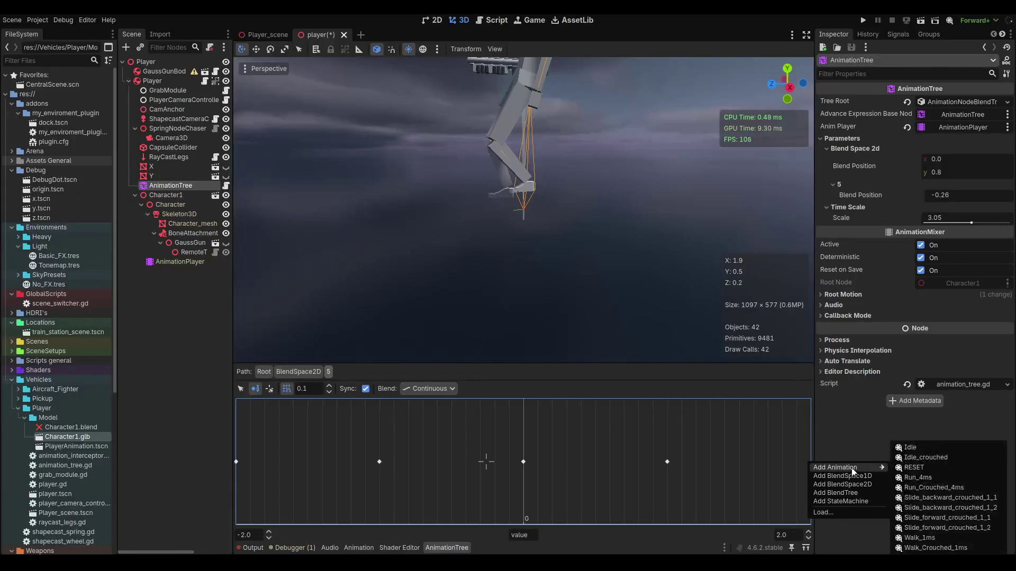
left_click(938, 508)
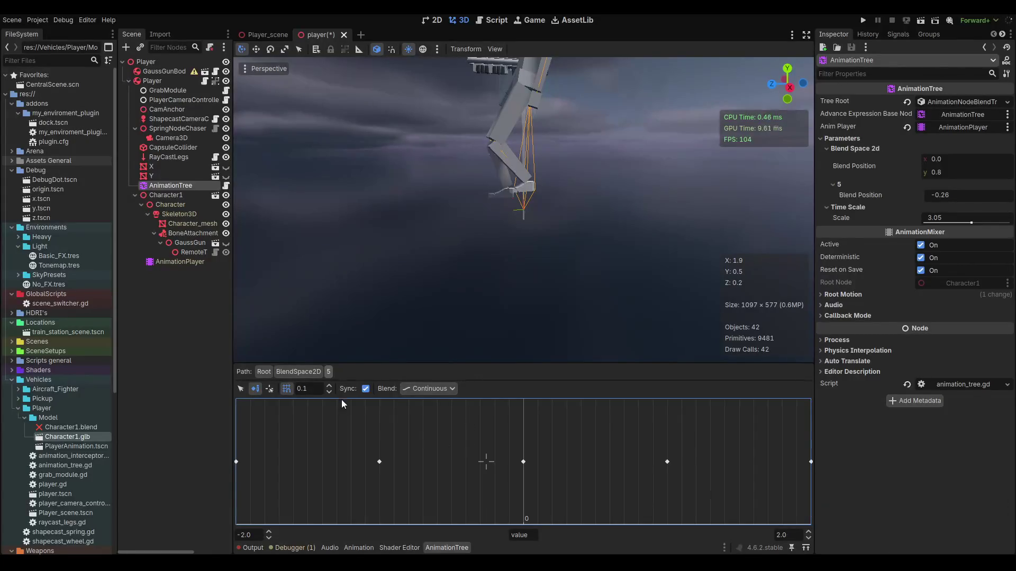
mouse_move(477, 463)
left_mouse_down()
mouse_move(778, 465)
mouse_move(298, 458)
mouse_move(802, 466)
mouse_move(328, 461)
mouse_move(805, 452)
mouse_move(848, 470)
mouse_move(770, 465)
left_mouse_up()
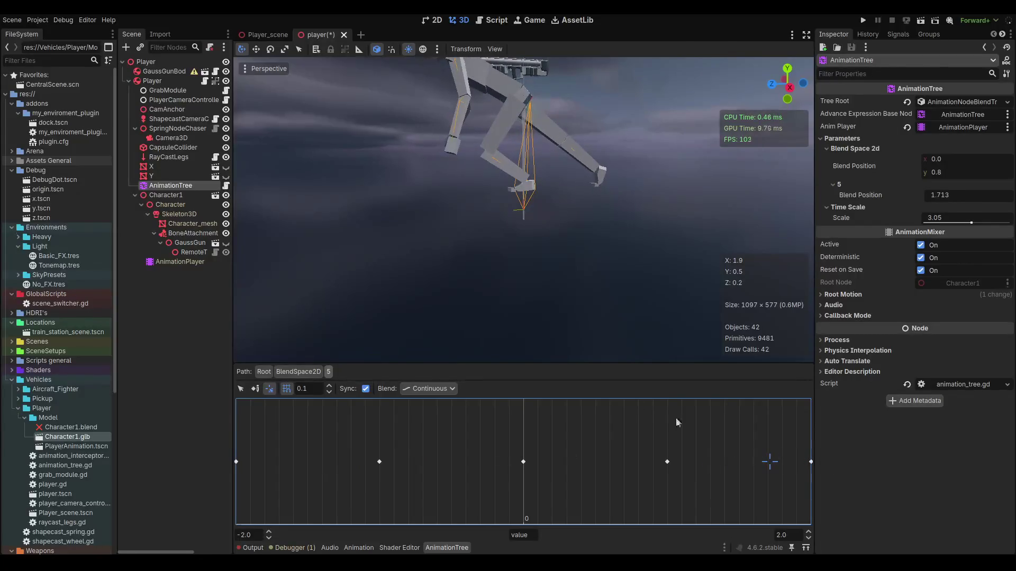
- Save the player scene and switch to the project folder in File Explorer
scroll(514, 210, "down", 2)
key("ctrl+s")
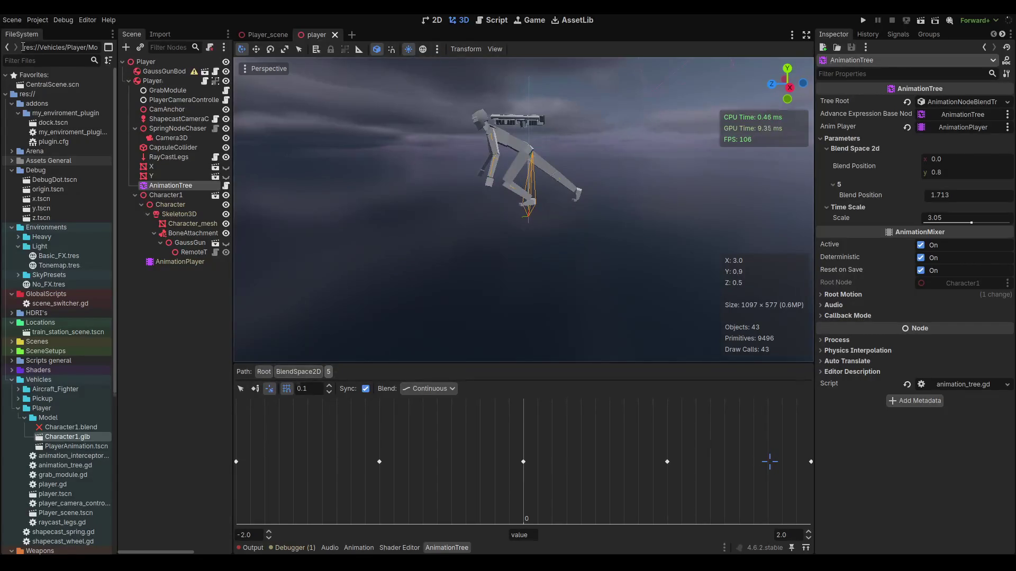
left_click(250, 548)
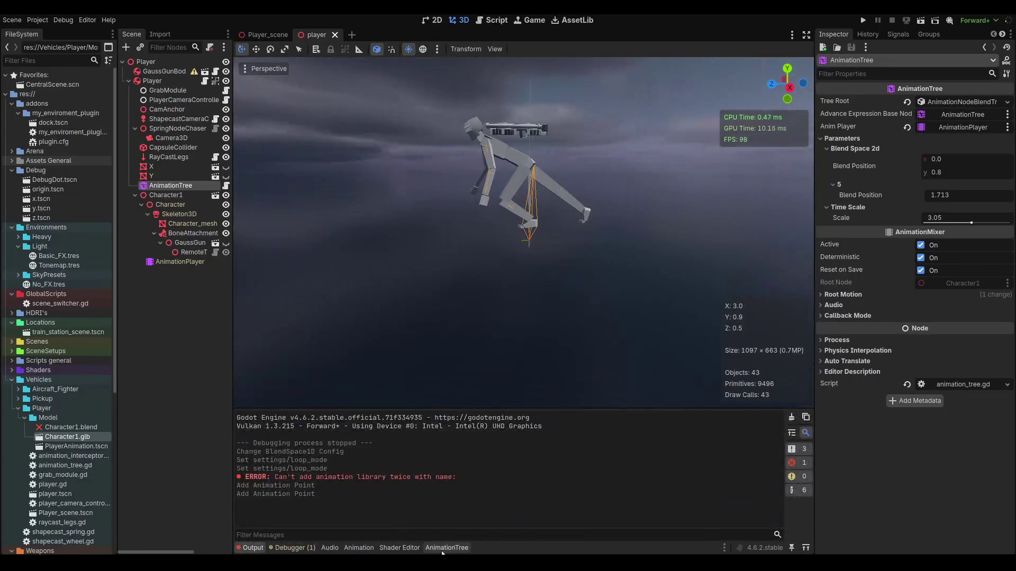
left_click(447, 548)
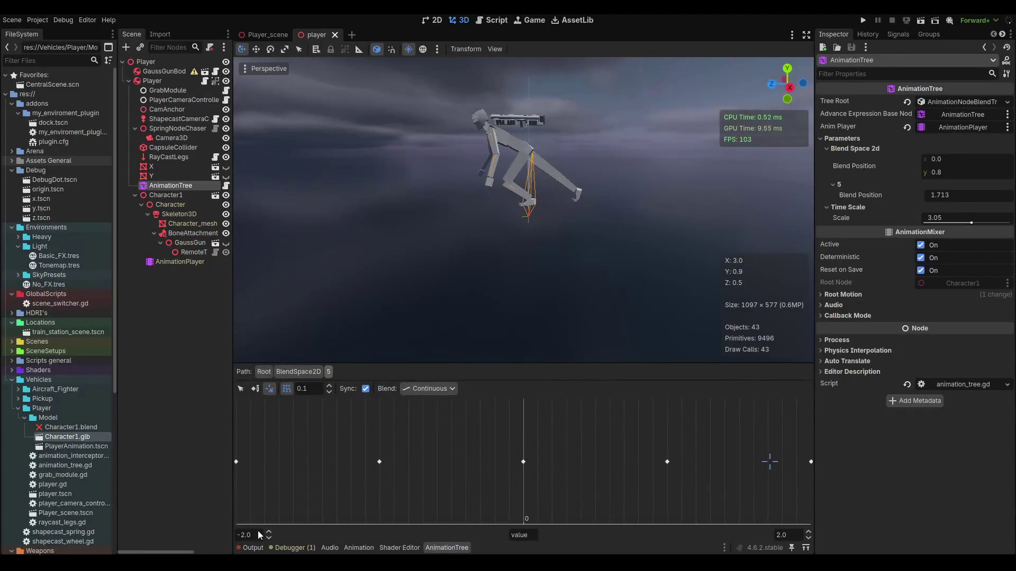
key("alt+Tab")
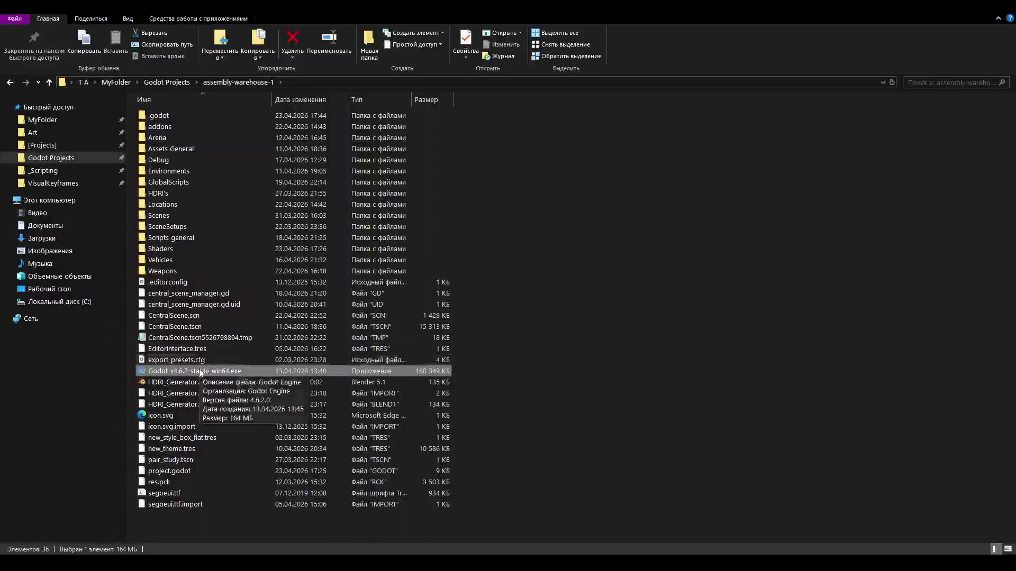
- Run the game from the Godot_v4.6.2 executable, try out the character, then close it
double_click(208, 369)
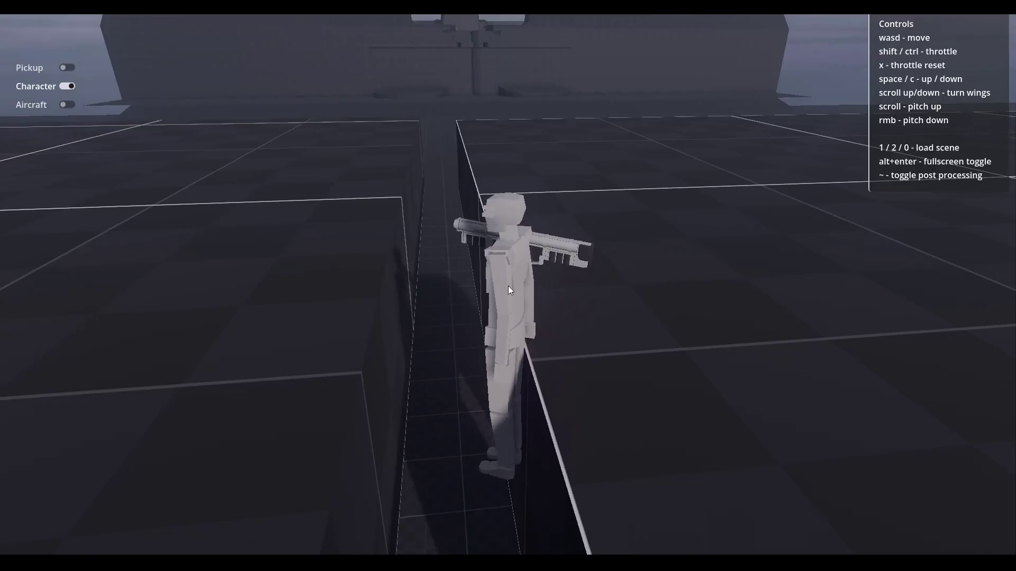
key("alt+F4")
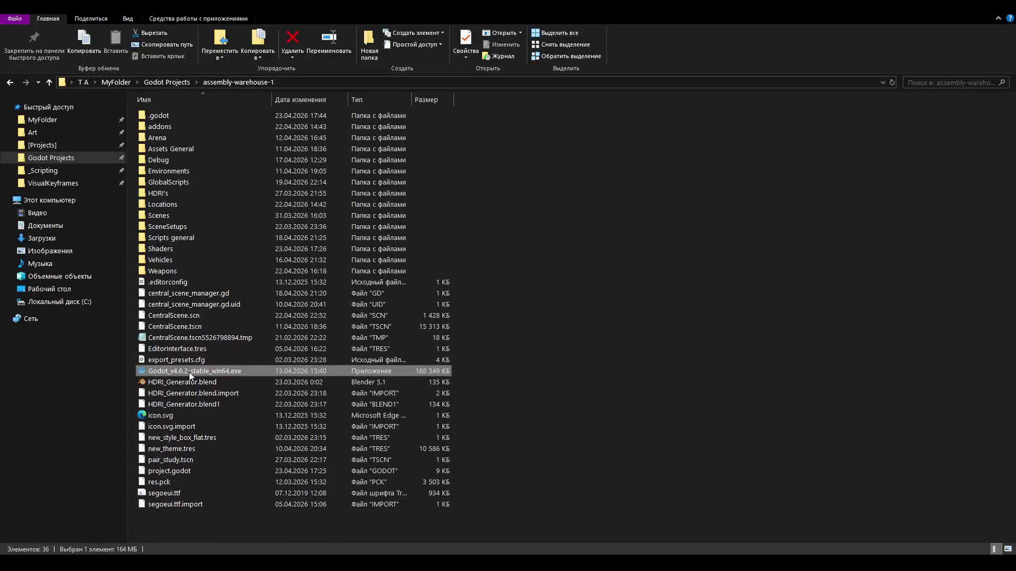
- Relaunch the game and run the character forward, left and back across the rooftop
double_click(189, 373)
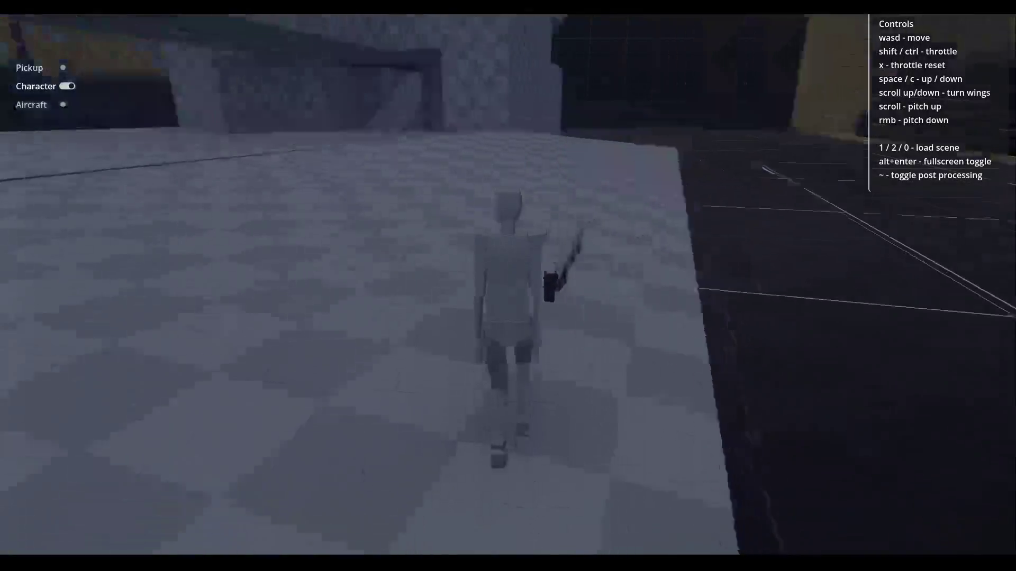
key("w")
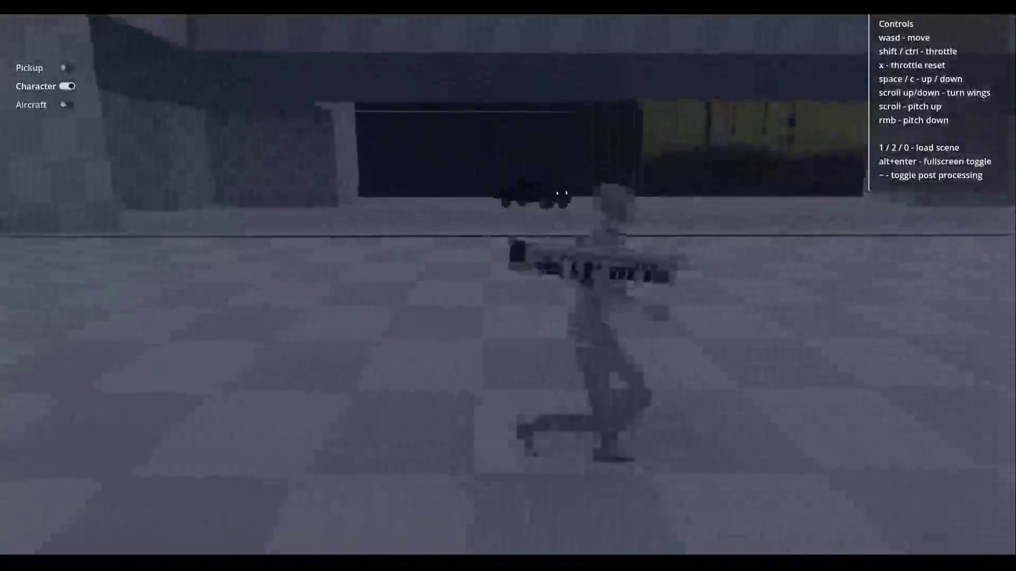
key("a")
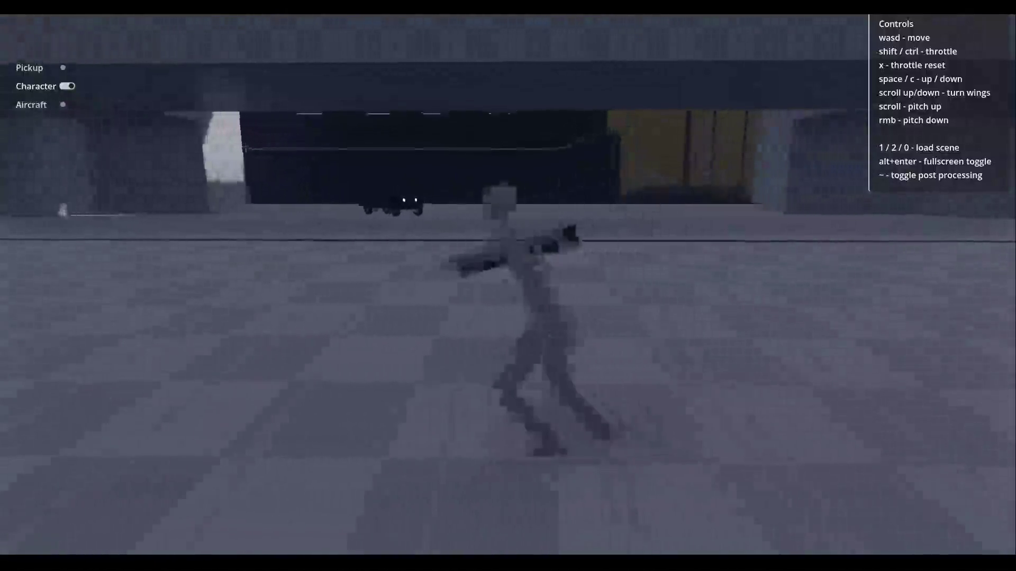
key("w")
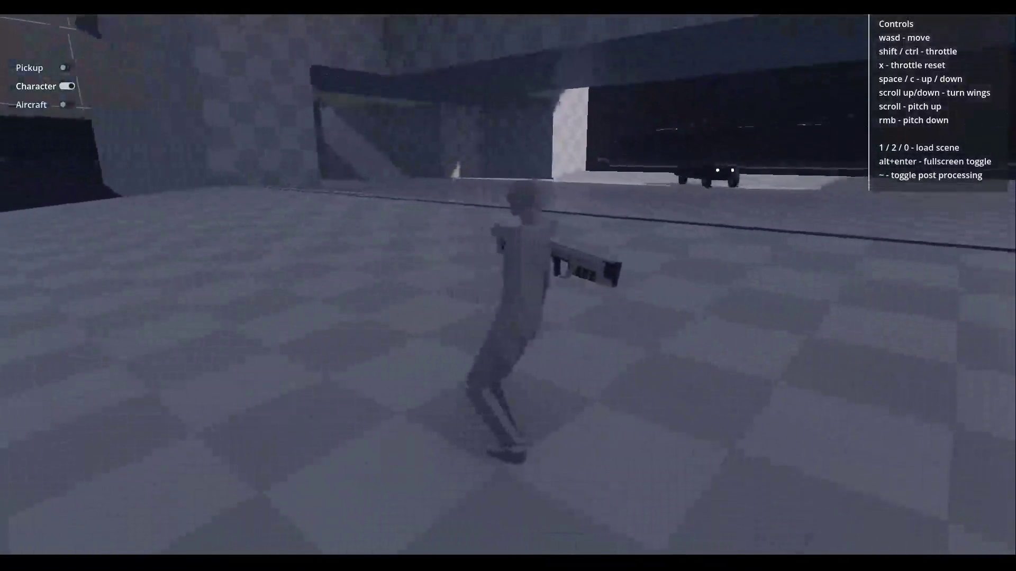
key("w")
key("s")
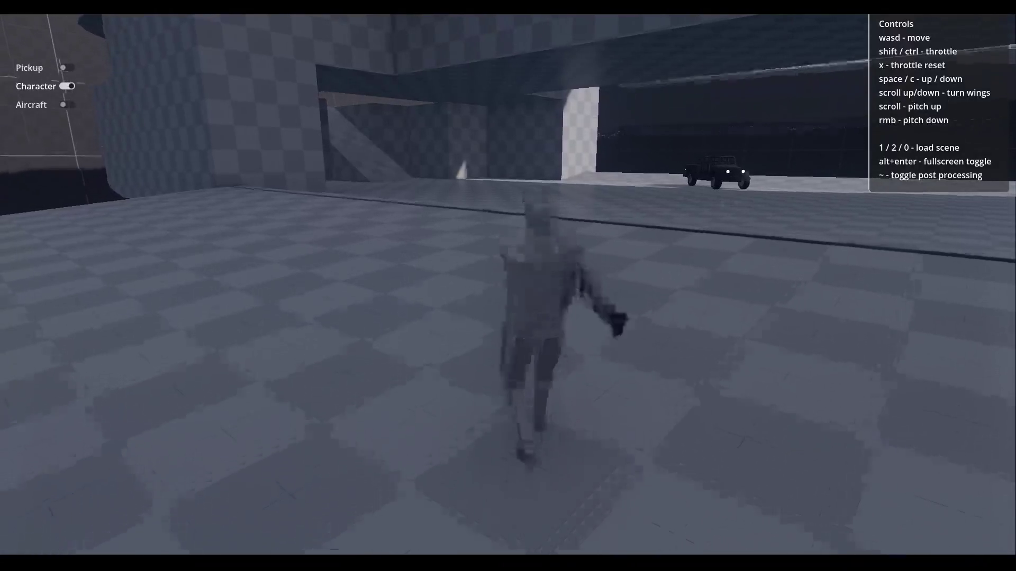
key("w")
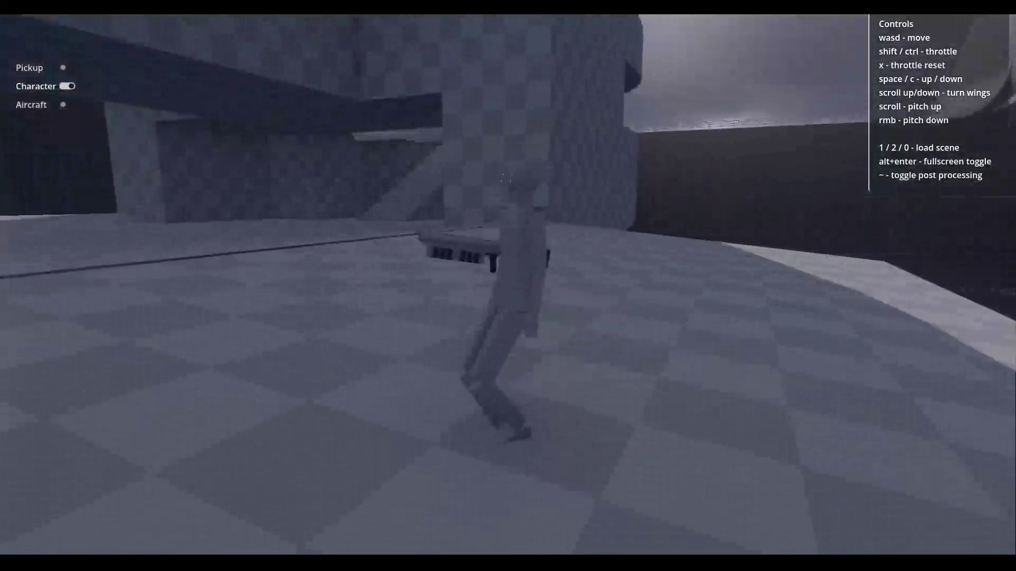
key("w")
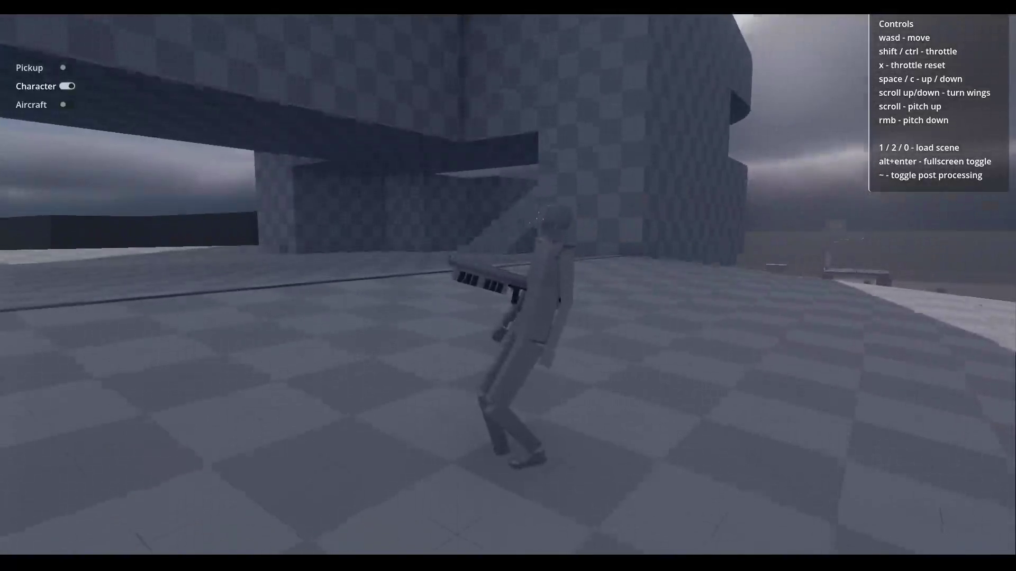
key("w")
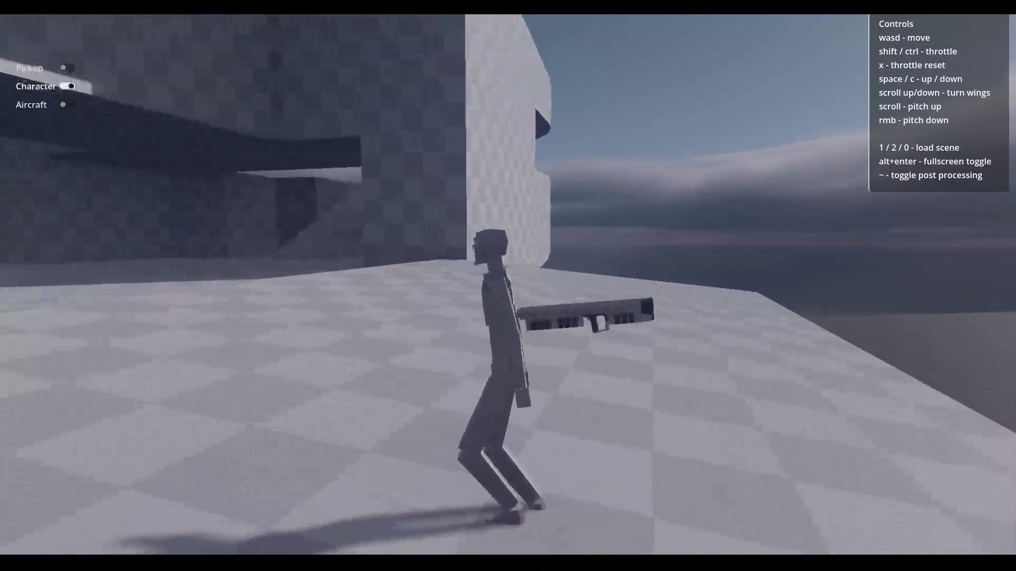
- Restart the game, play-test the character at length, then quit and return to the editor
key("alt+F4")
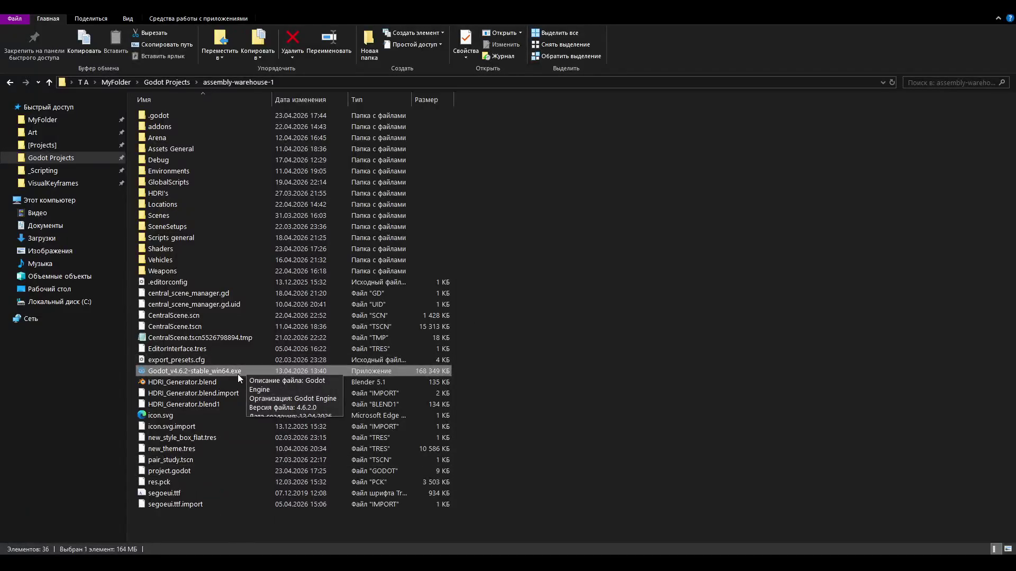
double_click(238, 375)
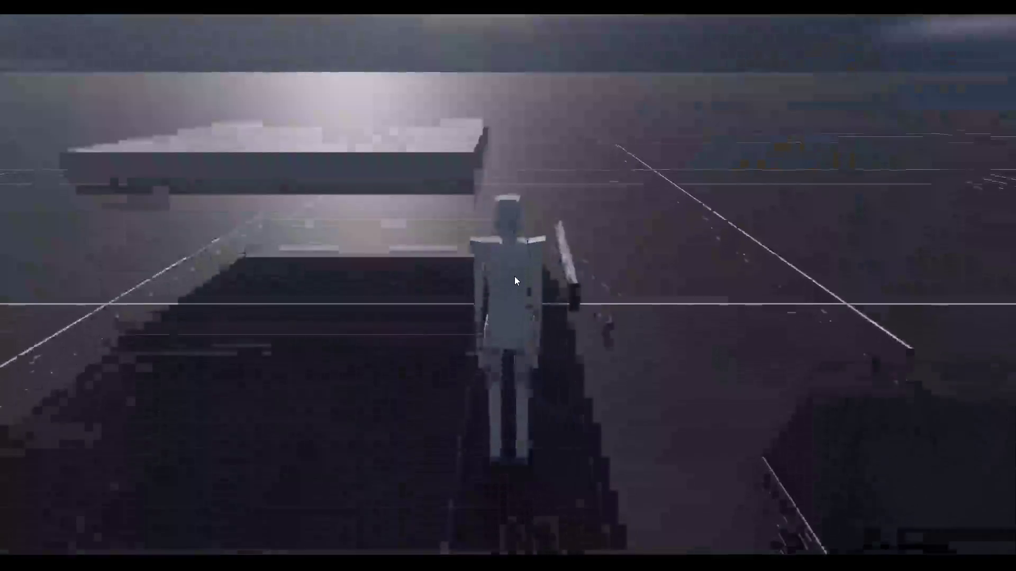
left_click(514, 280)
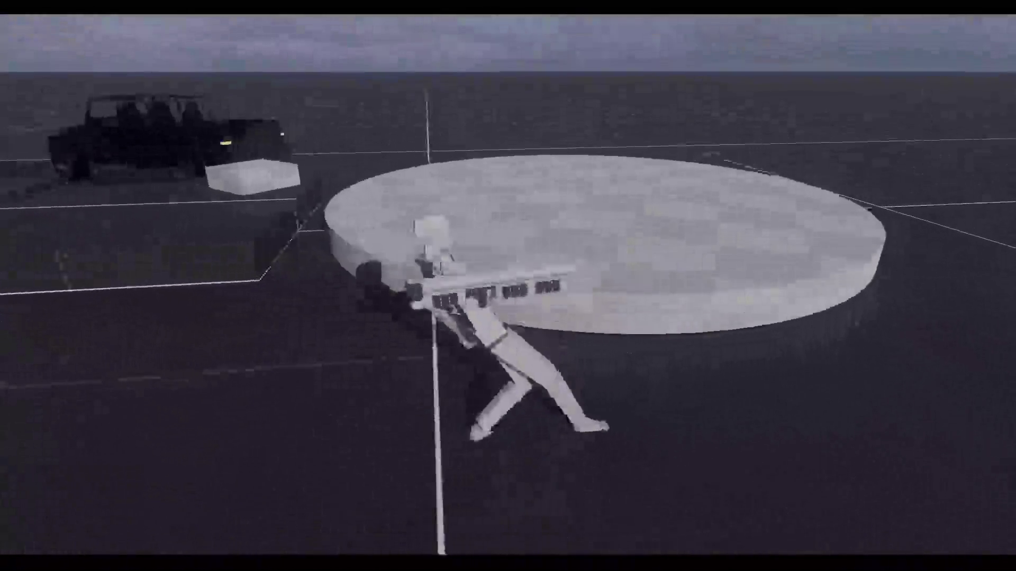
key("alt+F4")
key("alt+Tab")
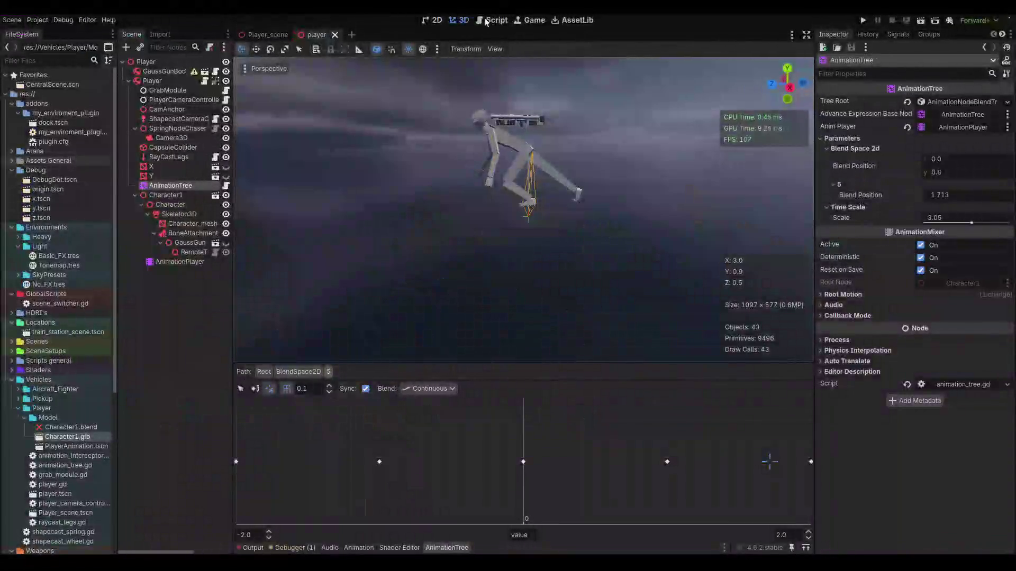
- Open animation_tree.gd, then run the game and walk the character forward, left and right before closing it
left_click(479, 20)
scroll(629, 262, "down", 2)
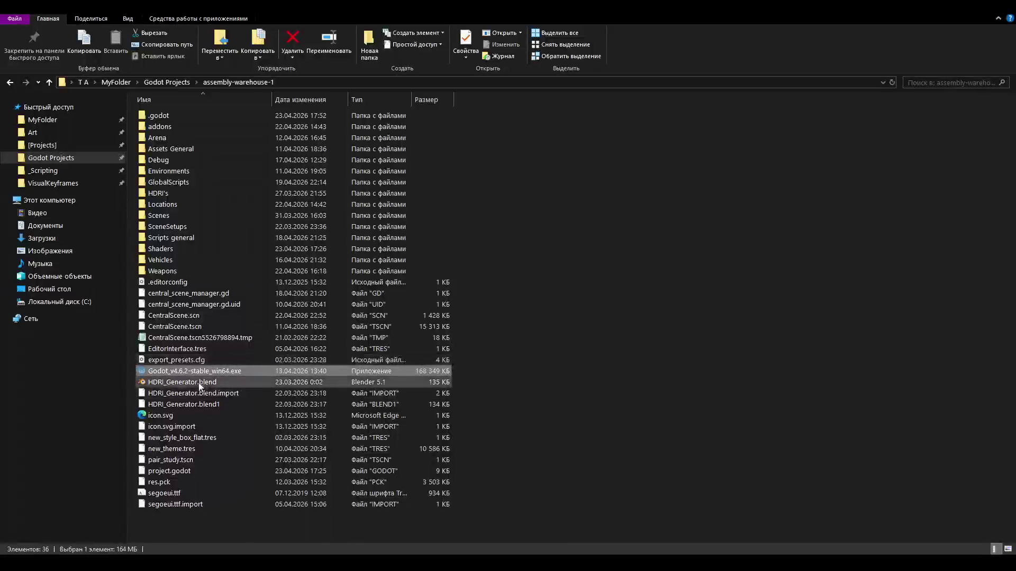
double_click(199, 373)
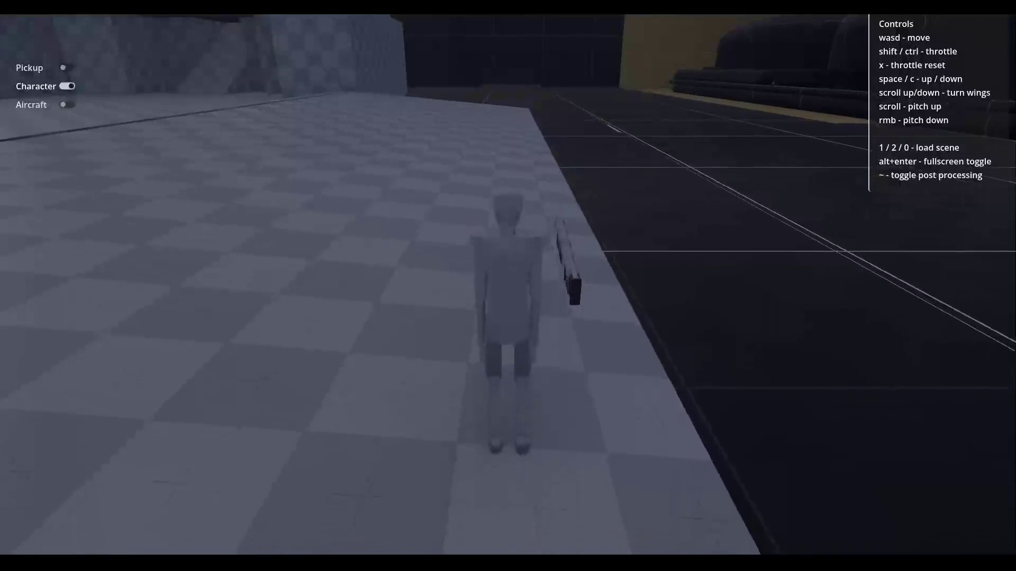
key("w")
key("a")
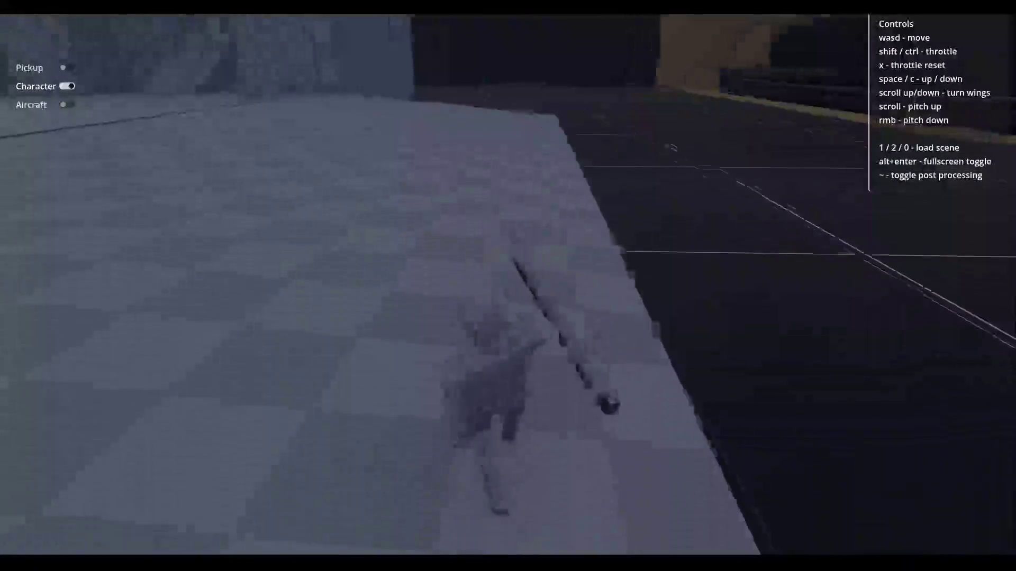
key("d")
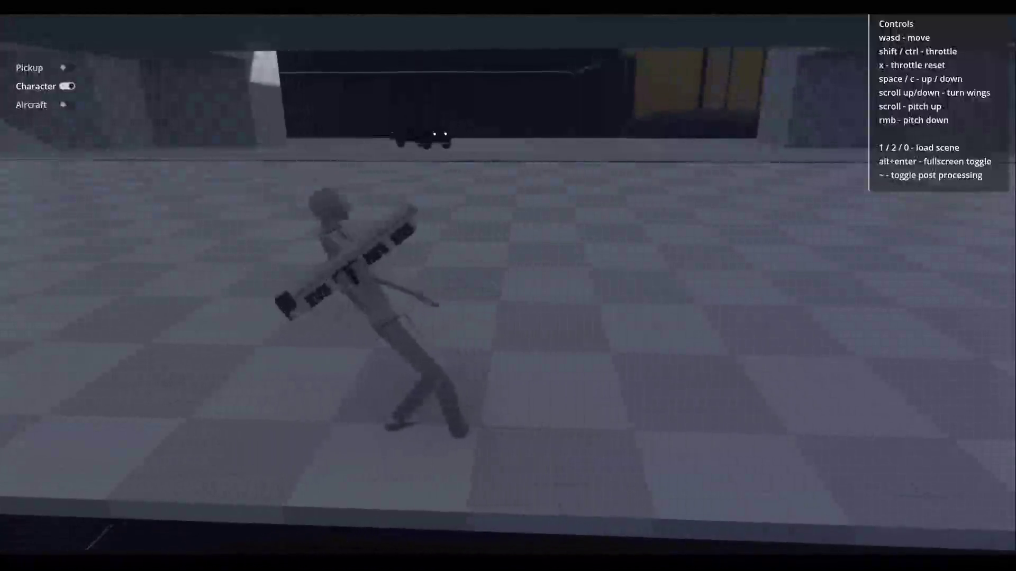
key("w")
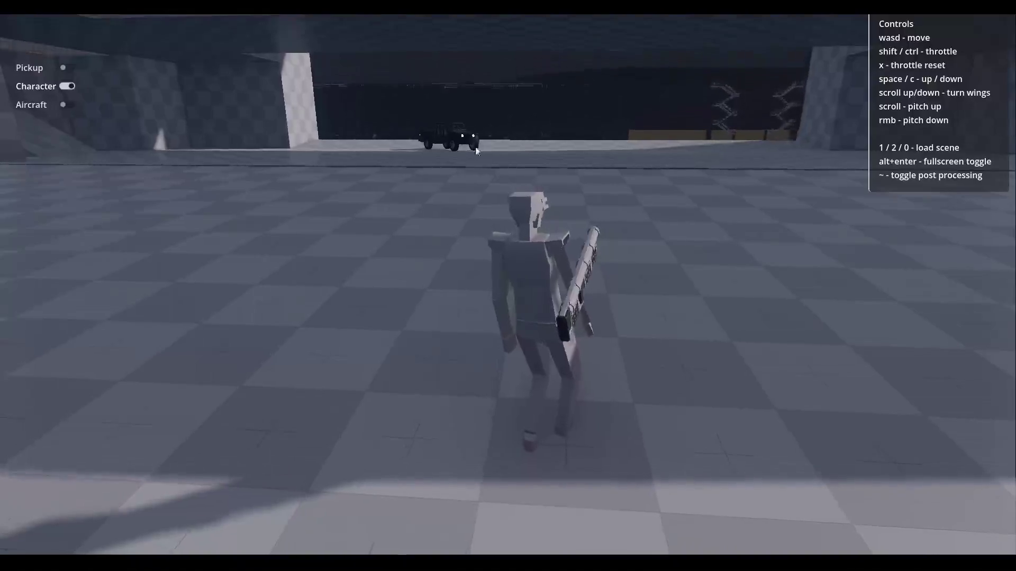
key("a")
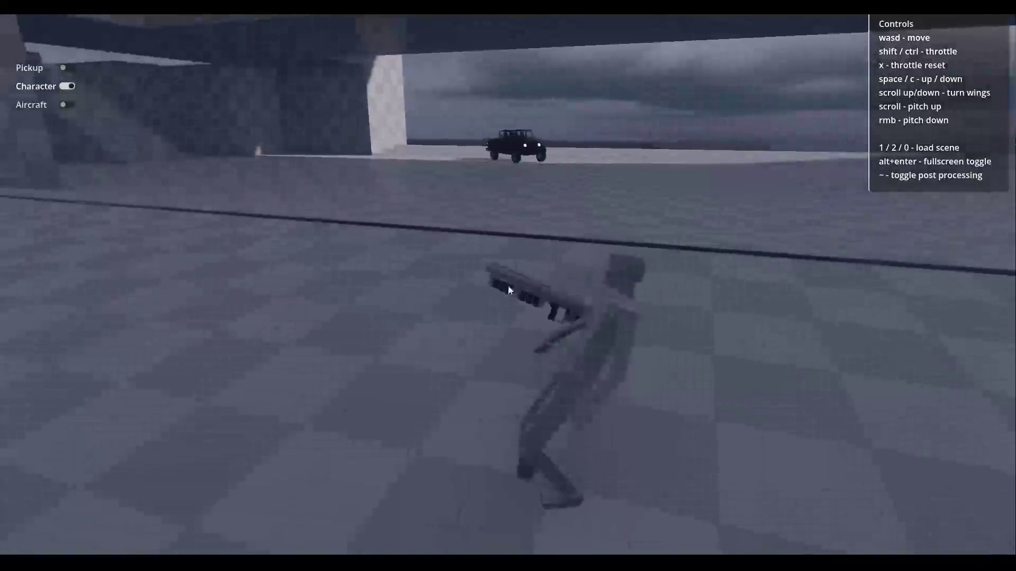
key("alt+F4")
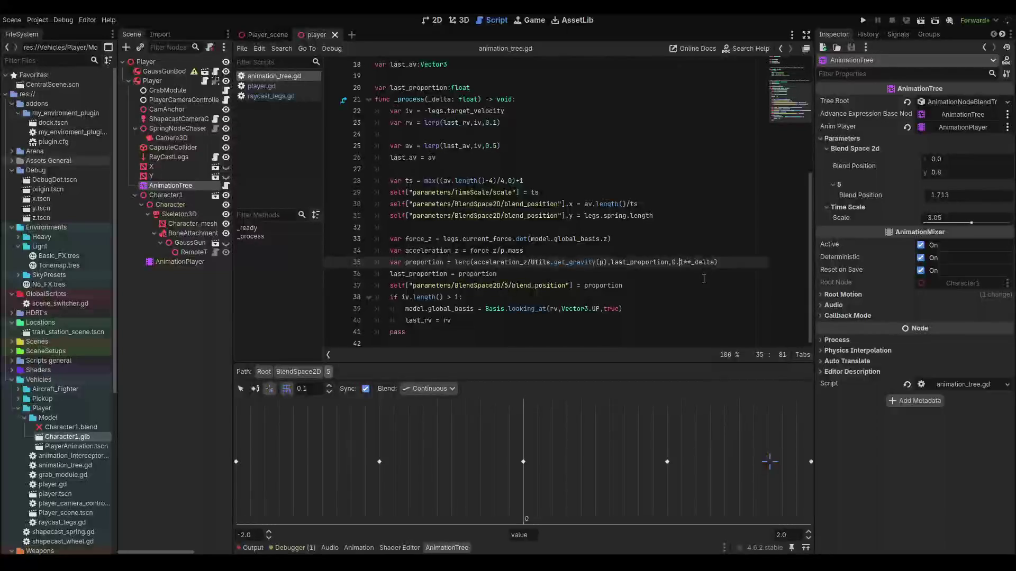
- Save the 0.05 smoothing change on line 35 and relaunch the game to test it
key("alt+Tab")
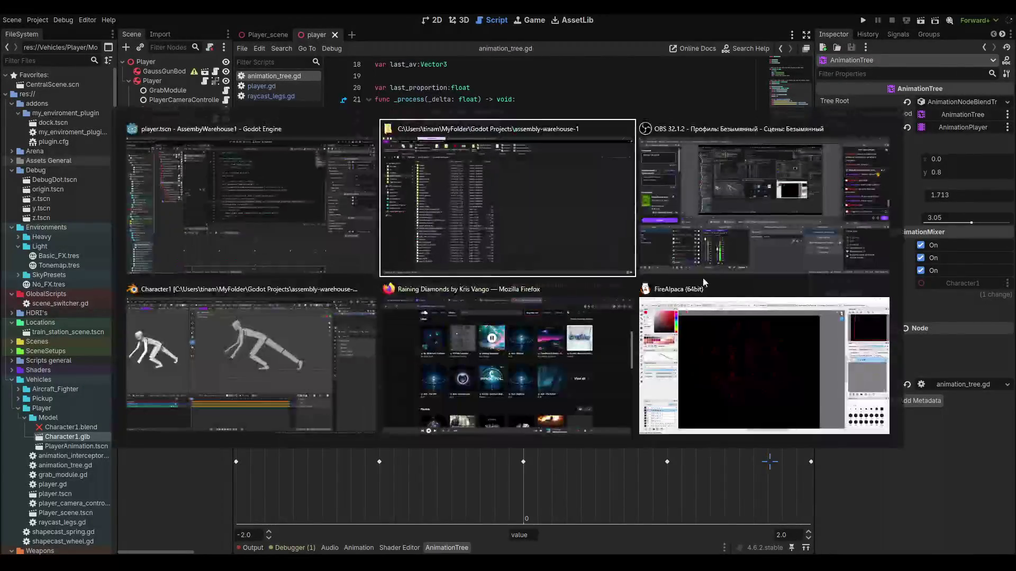
key("Tab")
key("Tab")
key("Tab")
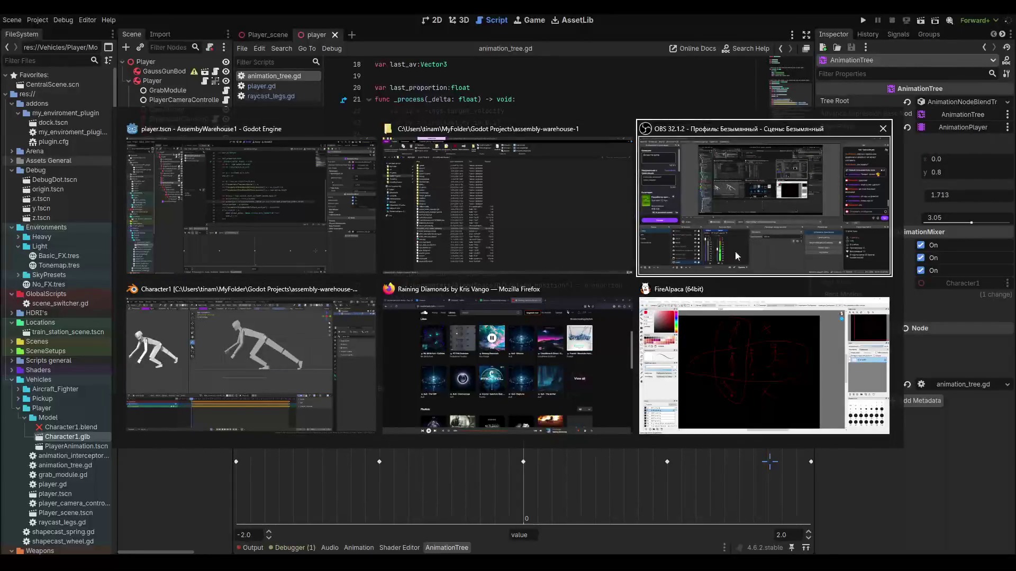
left_click(216, 224)
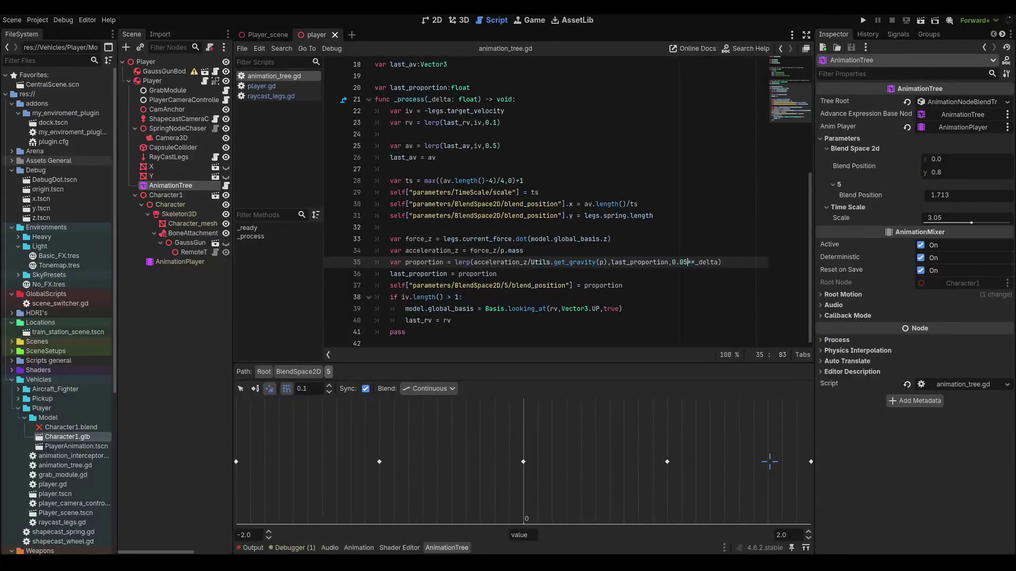
key("alt+Tab")
double_click(194, 371)
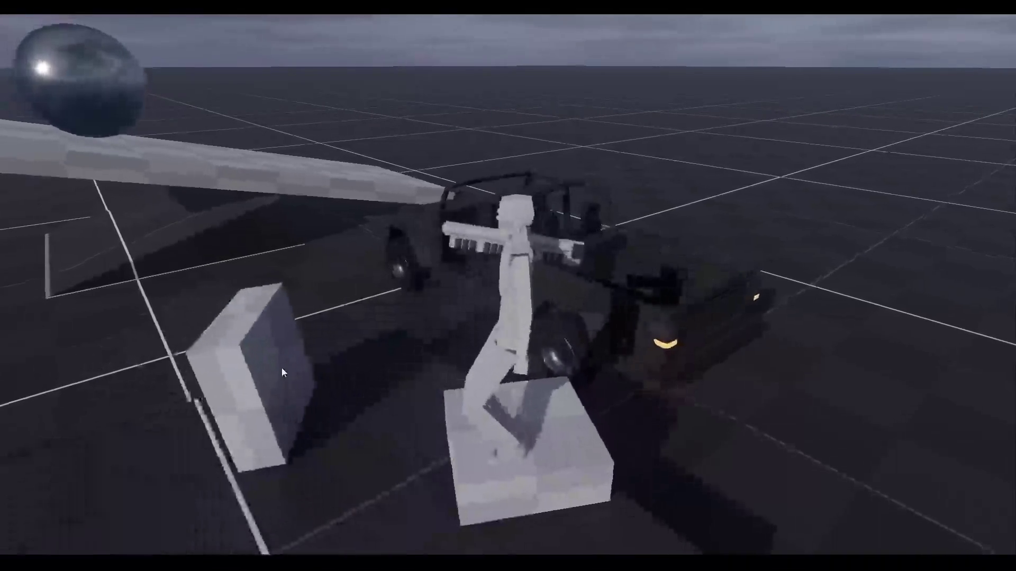
- Swing the grey box over next to the character to test its reaction
mouse_move(310, 368)
left_mouse_down()
mouse_move(238, 363)
mouse_move(336, 370)
mouse_move(186, 366)
mouse_move(356, 363)
mouse_move(285, 354)
mouse_move(406, 315)
mouse_move(295, 317)
mouse_move(249, 359)
mouse_move(106, 307)
mouse_move(238, 275)
mouse_move(424, 256)
mouse_move(90, 242)
left_mouse_up()
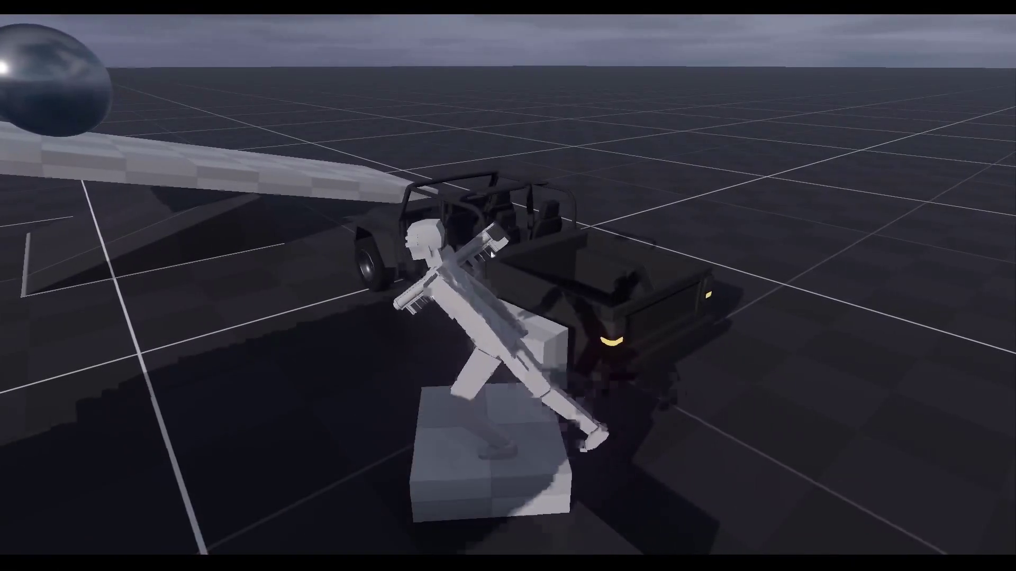